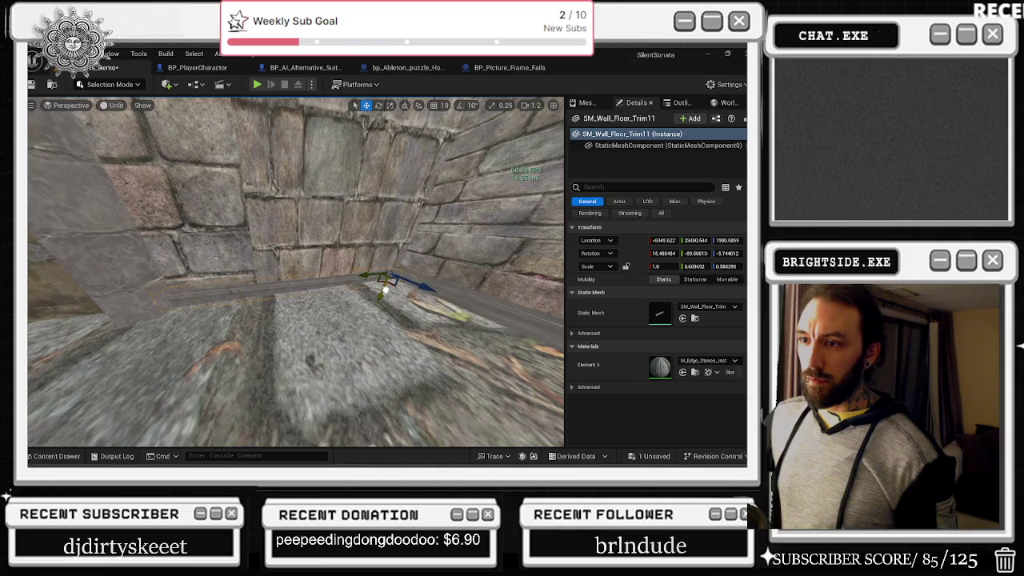
# - Rotate SM_Wall_Floor_Trim11 upright along the wall base, then rescale and reposition it in the corner
pyautogui.press('e')
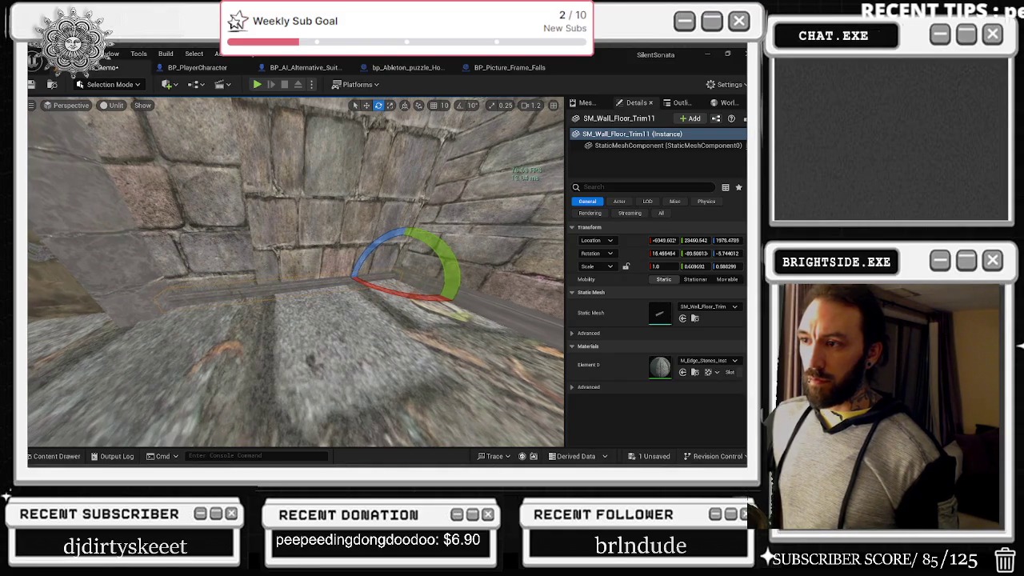
pyautogui.scroll(1, 372, 253)
pyautogui.moveTo(372, 254); pyautogui.dragTo(378, 307)
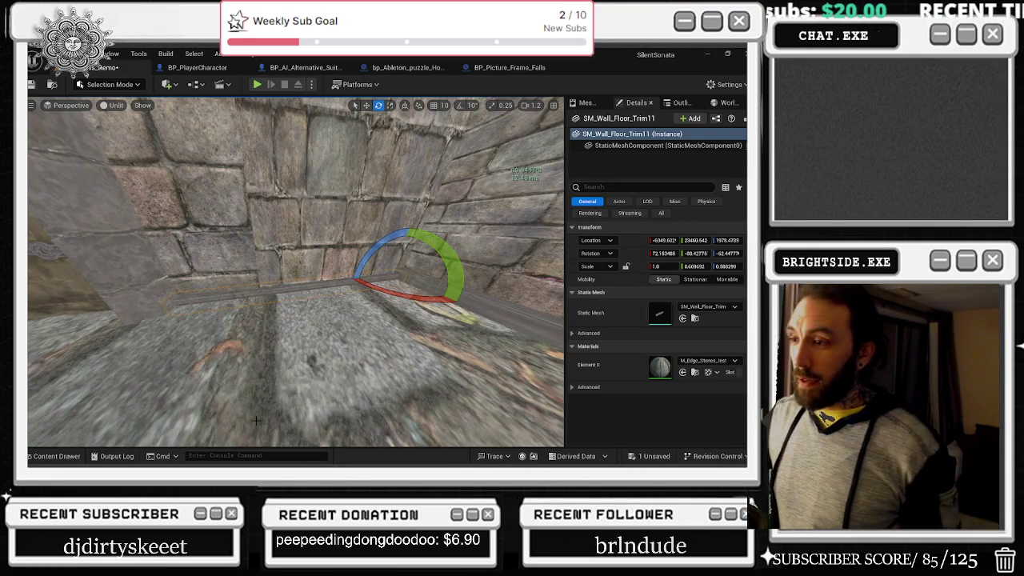
pyautogui.moveTo(339, 318)
pyautogui.mouseDown()
pyautogui.moveTo(307, 322)
pyautogui.moveTo(230, 286)
pyautogui.mouseUp()
pyautogui.press('r')
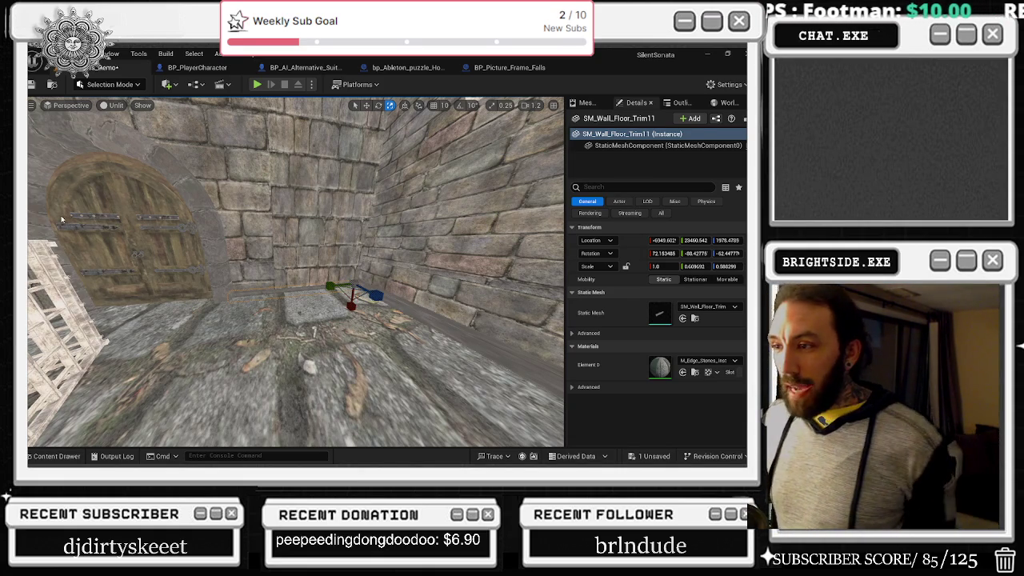
pyautogui.scroll(-3, 403, 269)
pyautogui.press('w')
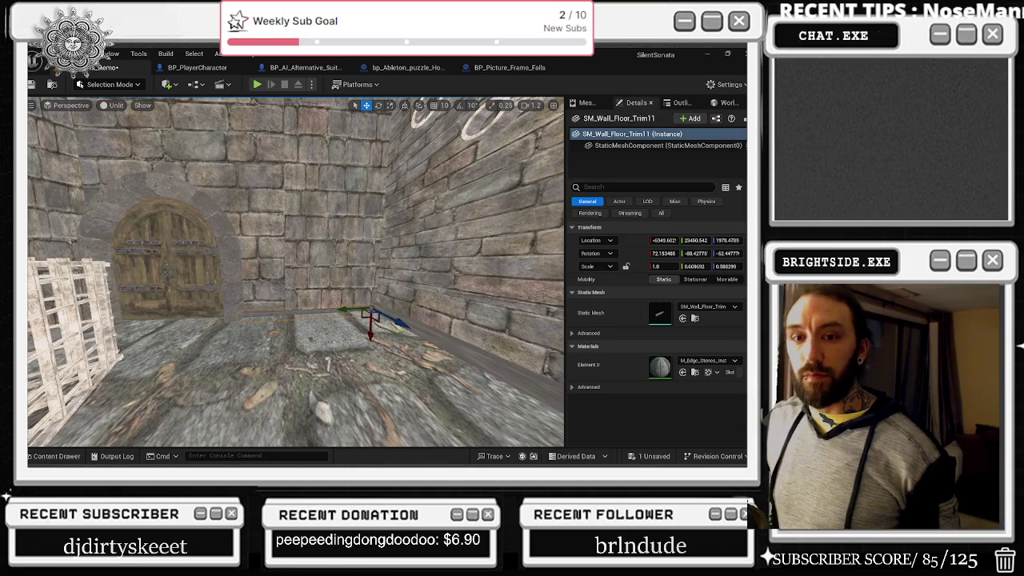
pyautogui.scroll(3, 416, 266)
# - Slide the upright trim along the wall and tilt it slightly into the corner
pyautogui.moveTo(337, 309)
pyautogui.mouseDown()
pyautogui.moveTo(292, 312)
pyautogui.moveTo(286, 350)
pyautogui.moveTo(240, 318)
pyautogui.moveTo(277, 302)
pyautogui.moveTo(272, 319)
pyautogui.moveTo(250, 313)
pyautogui.mouseUp()
pyautogui.press('e')
pyautogui.press('w')
pyautogui.press('r')
pyautogui.press('e')
pyautogui.moveTo(343, 348)
pyautogui.mouseDown()
pyautogui.moveTo(253, 343)
pyautogui.moveTo(311, 340)
pyautogui.moveTo(276, 338)
pyautogui.mouseUp()
pyautogui.press('w')
pyautogui.press('r')
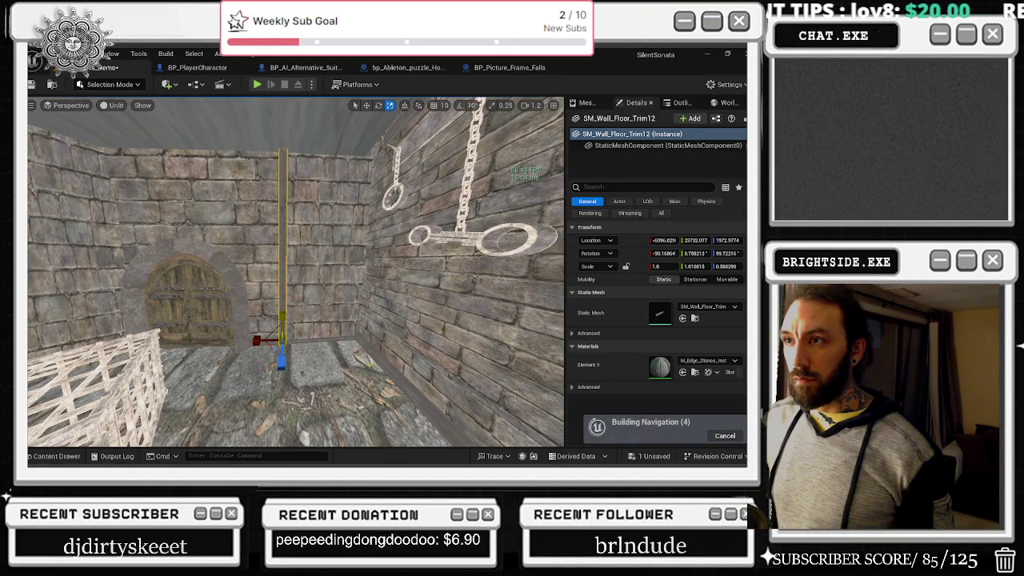
pyautogui.moveTo(284, 318); pyautogui.dragTo(228, 324)
pyautogui.press('w')
# - Alt-drag two copies of the trim leftward along the wall
pyautogui.moveTo(358, 340); pyautogui.dragTo(222, 338)
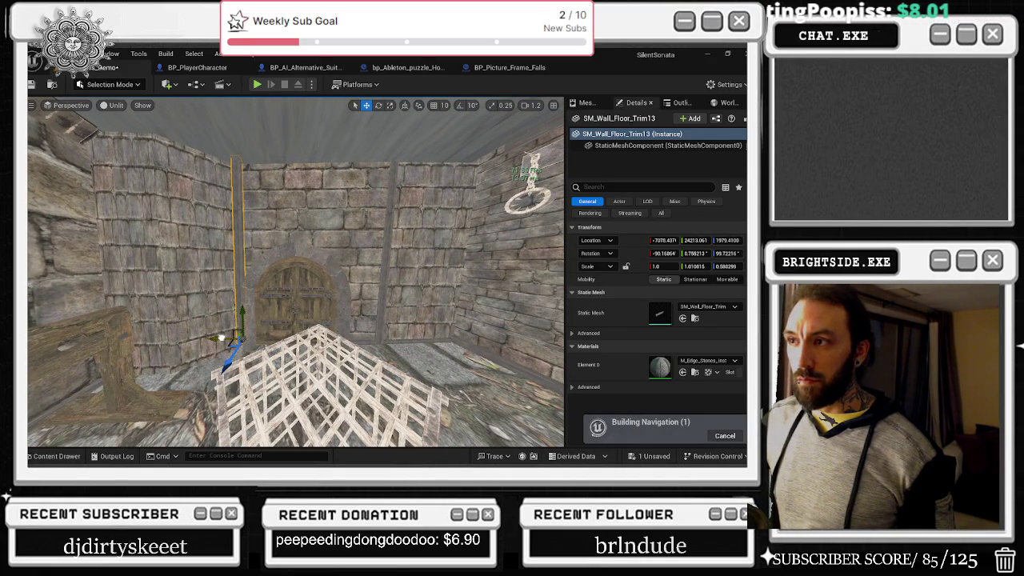
pyautogui.moveTo(224, 361)
pyautogui.mouseDown()
pyautogui.moveTo(141, 397)
pyautogui.moveTo(173, 352)
pyautogui.moveTo(155, 385)
pyautogui.moveTo(168, 360)
pyautogui.mouseUp()
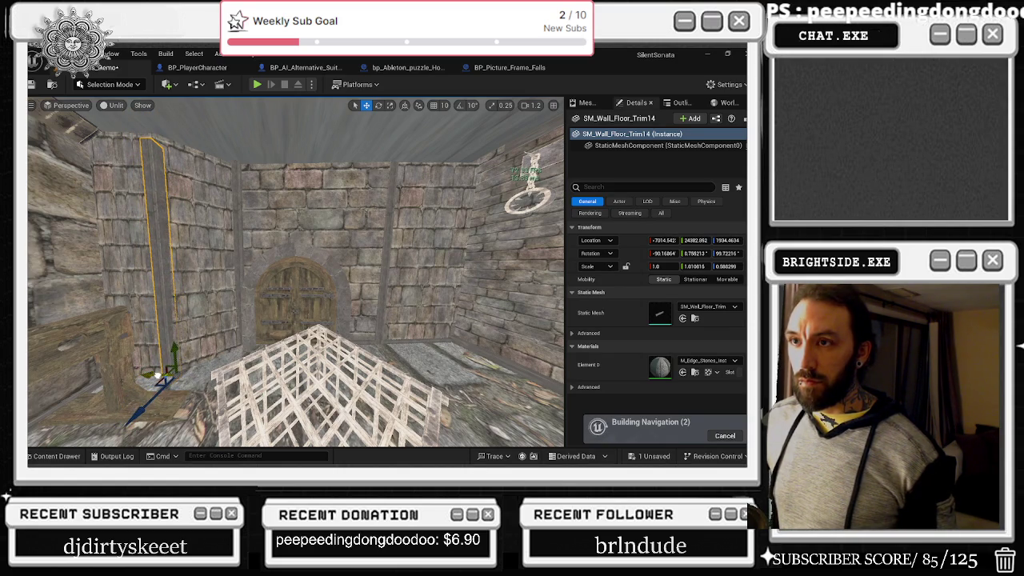
pyautogui.press('r')
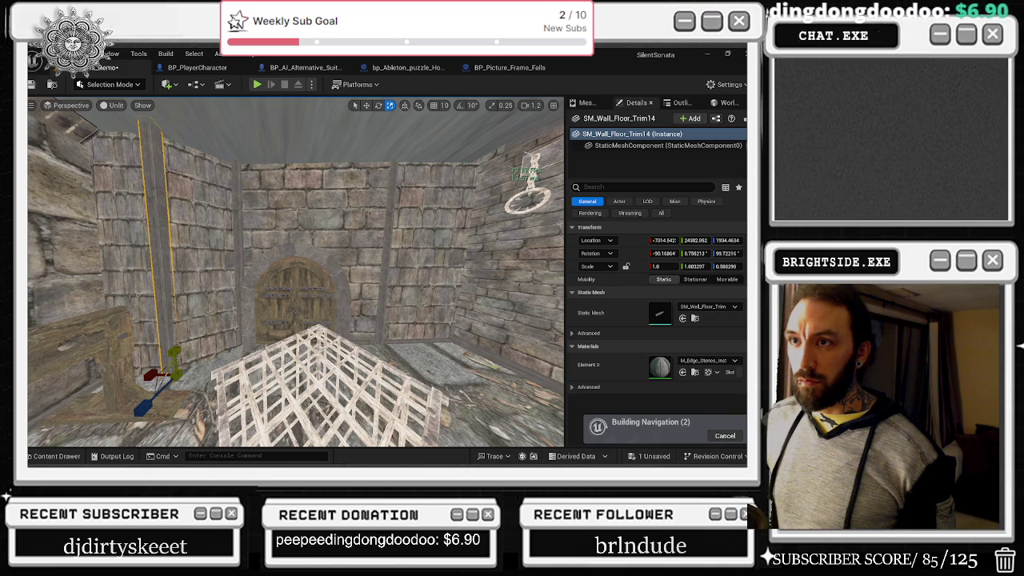
pyautogui.moveTo(185, 349); pyautogui.dragTo(185, 350)
pyautogui.moveTo(269, 342); pyautogui.dragTo(269, 343)
pyautogui.press('w')
# - Straighten the trim copies' tilt with small rotation adjustments
pyautogui.press('e')
pyautogui.moveTo(269, 328)
pyautogui.mouseDown()
pyautogui.moveTo(288, 302)
pyautogui.moveTo(282, 334)
pyautogui.moveTo(240, 357)
pyautogui.mouseUp()
pyautogui.press('w')
pyautogui.press('e')
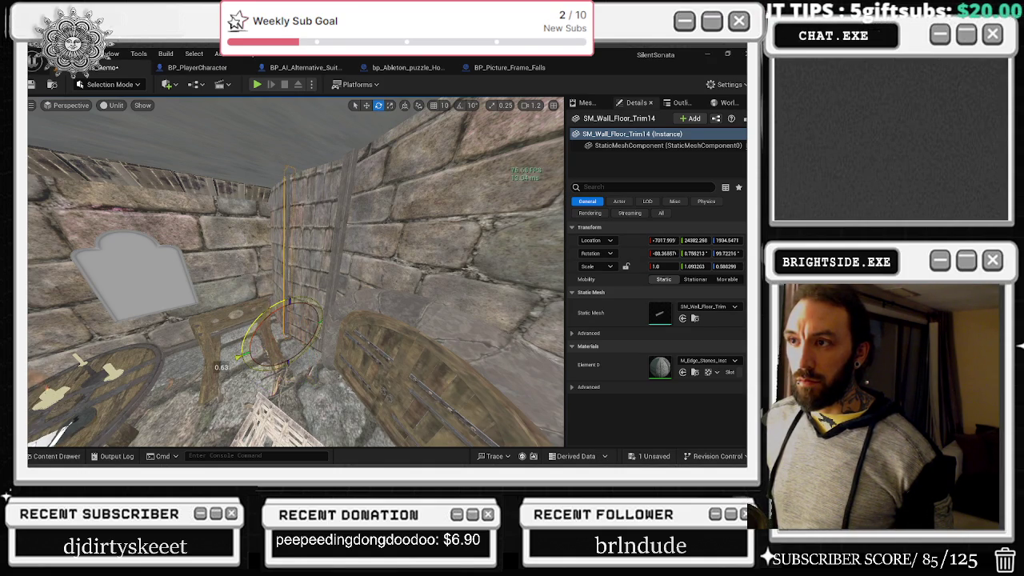
pyautogui.moveTo(264, 321)
pyautogui.mouseDown()
pyautogui.moveTo(256, 340)
pyautogui.moveTo(312, 312)
pyautogui.moveTo(280, 330)
pyautogui.moveTo(272, 322)
pyautogui.moveTo(276, 352)
pyautogui.moveTo(256, 328)
pyautogui.moveTo(266, 360)
pyautogui.mouseUp()
pyautogui.hotkey('alt', 'Tab')
pyautogui.hotkey('alt', 'Tab')
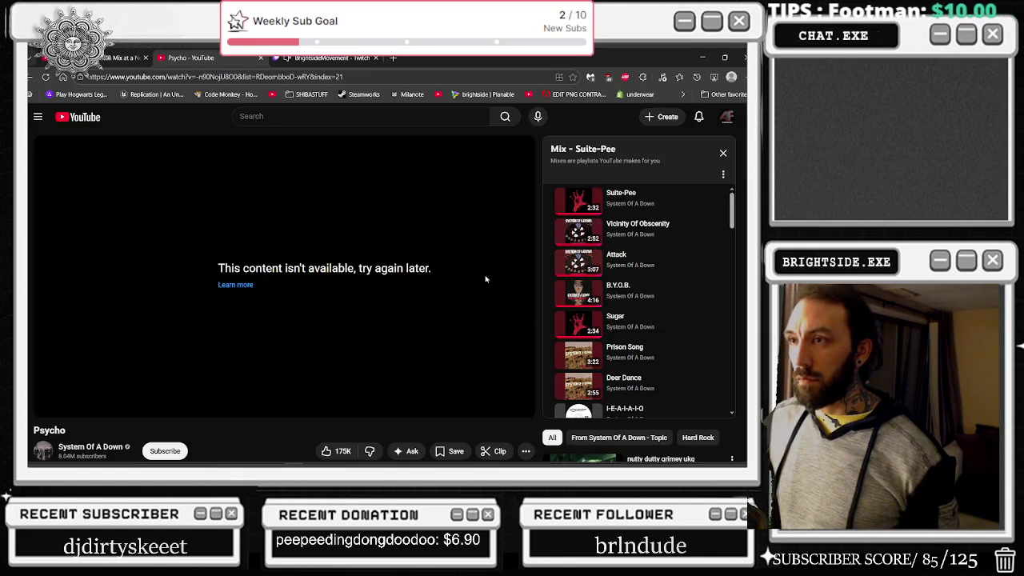
# - Play System Of A Down's Prison Song from the YouTube mix, then return to the editor
pyautogui.click(651, 350)
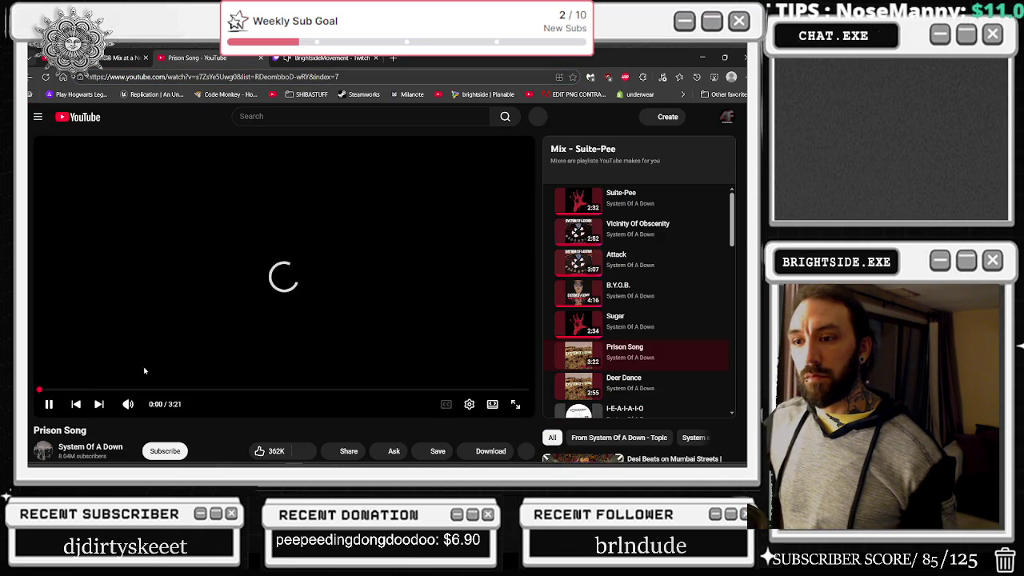
pyautogui.scroll(-2, 323, 335)
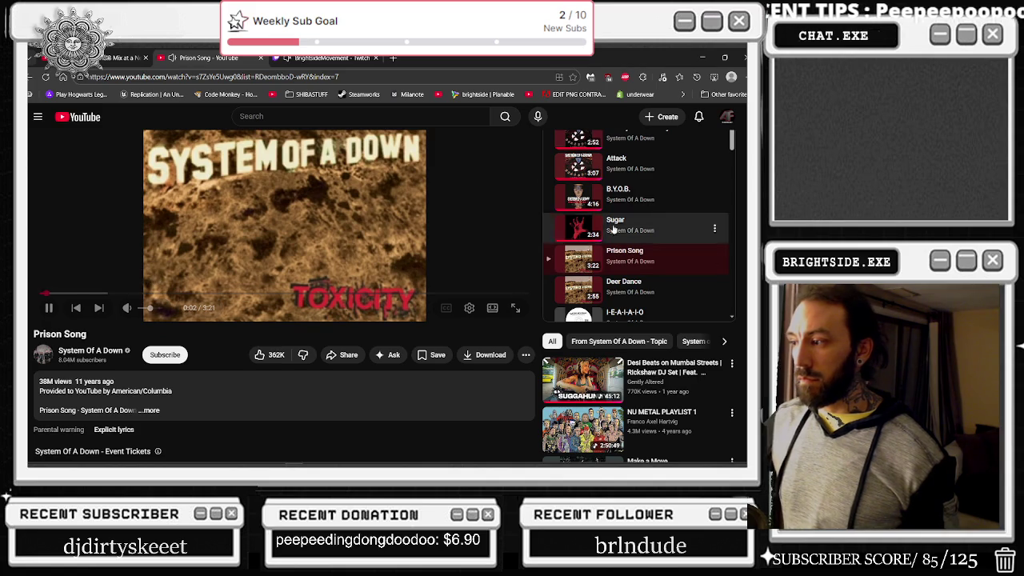
pyautogui.hotkey('alt', 'Tab')
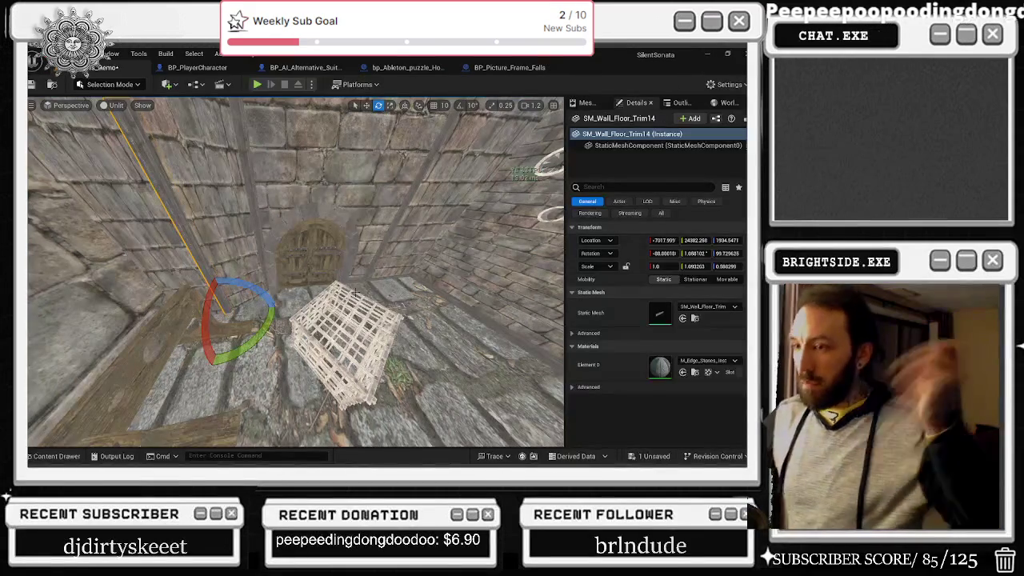
# - Slide one upright trim left into the corner and move SM_Wall_Floor_Trim12 to the right
pyautogui.moveTo(284, 281); pyautogui.dragTo(252, 289)
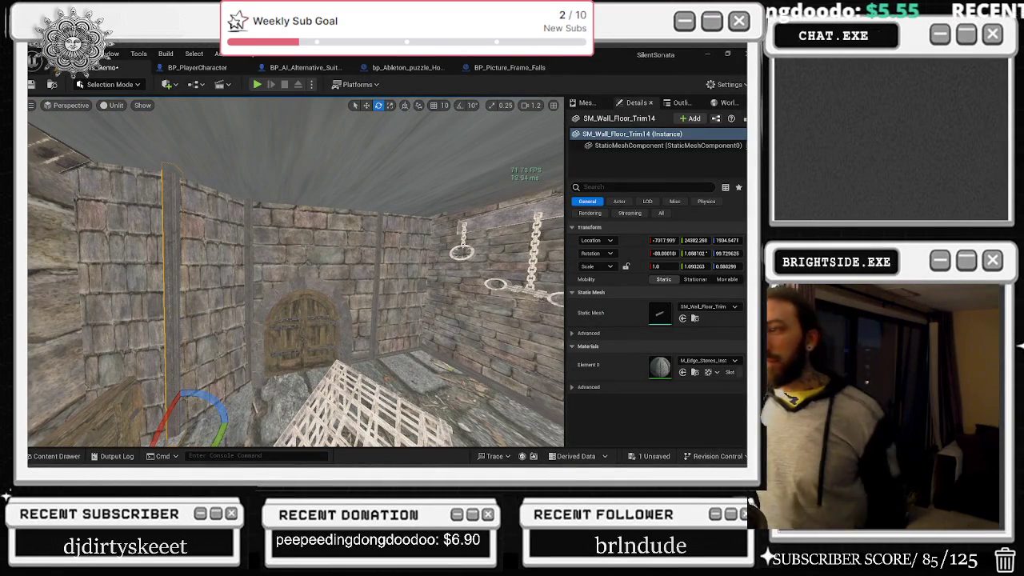
pyautogui.moveTo(333, 292); pyautogui.dragTo(308, 256)
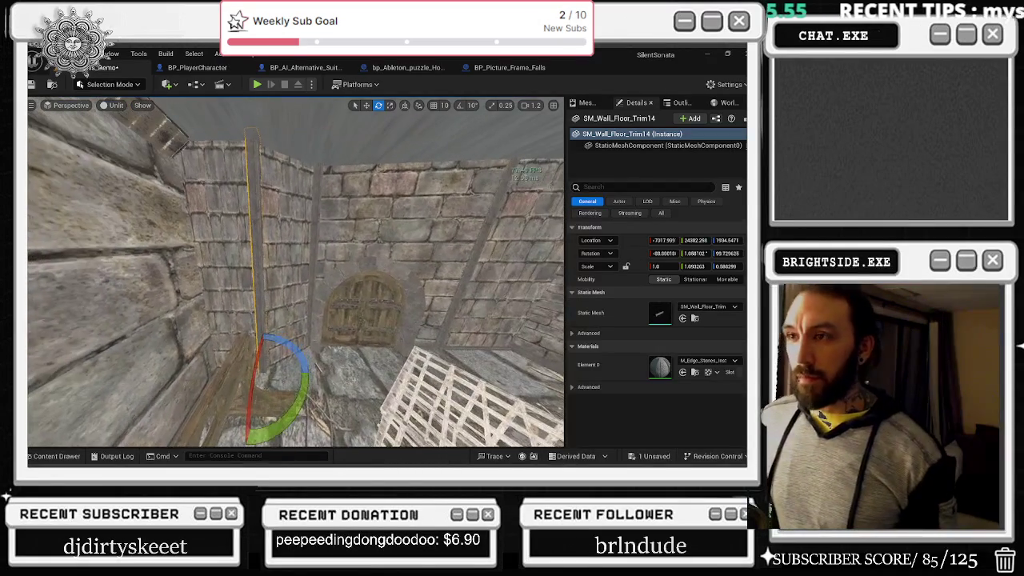
pyautogui.moveTo(314, 298); pyautogui.dragTo(319, 302)
pyautogui.press('w')
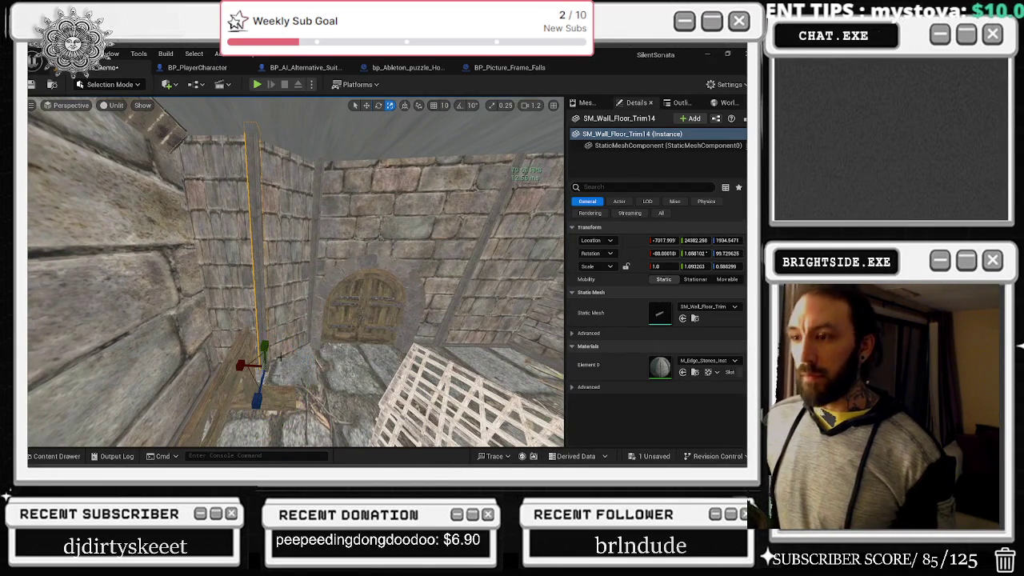
pyautogui.moveTo(244, 365)
pyautogui.mouseDown()
pyautogui.moveTo(213, 392)
pyautogui.moveTo(202, 370)
pyautogui.moveTo(248, 392)
pyautogui.mouseUp()
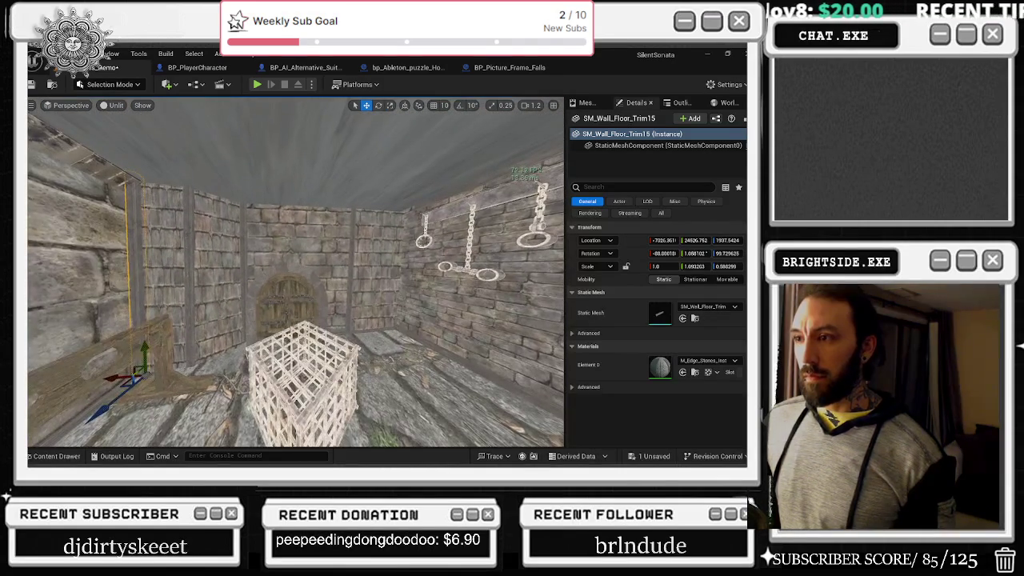
pyautogui.moveTo(399, 244); pyautogui.dragTo(355, 324)
pyautogui.click(327, 318)
pyautogui.moveTo(306, 361); pyautogui.dragTo(366, 368)
pyautogui.press('e')
pyautogui.press('r')
# - Select the left wall beam with two wall pieces and move them into the right corner
pyautogui.click(367, 355)
pyautogui.moveTo(367, 355)
pyautogui.mouseDown()
pyautogui.moveTo(332, 330)
pyautogui.moveTo(332, 312)
pyautogui.mouseUp()
pyautogui.click(438, 277)
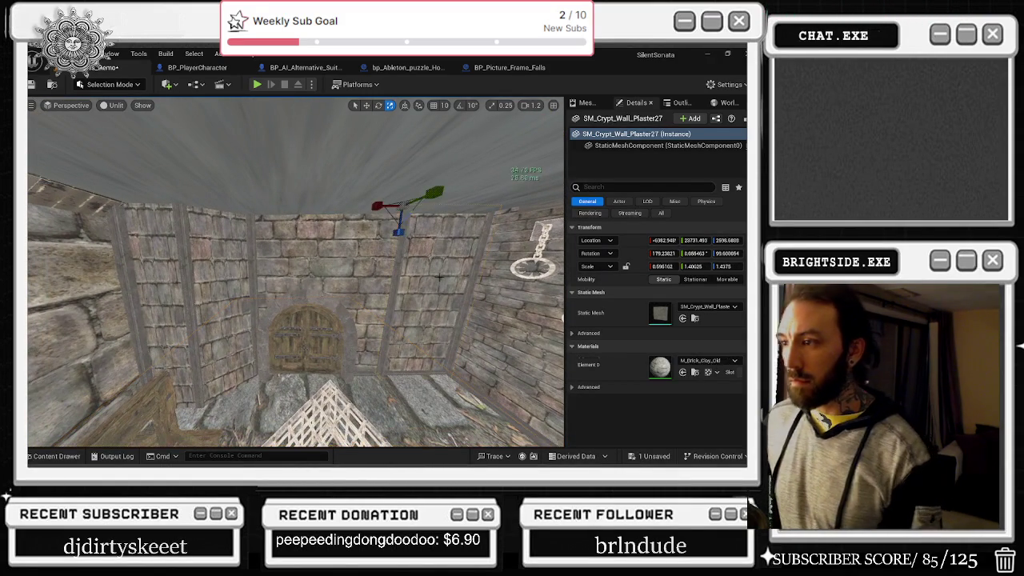
pyautogui.press('Escape')
pyautogui.click(175, 282)
pyautogui.keyDown('ctrl'); pyautogui.click(224, 289); pyautogui.keyUp('ctrl')
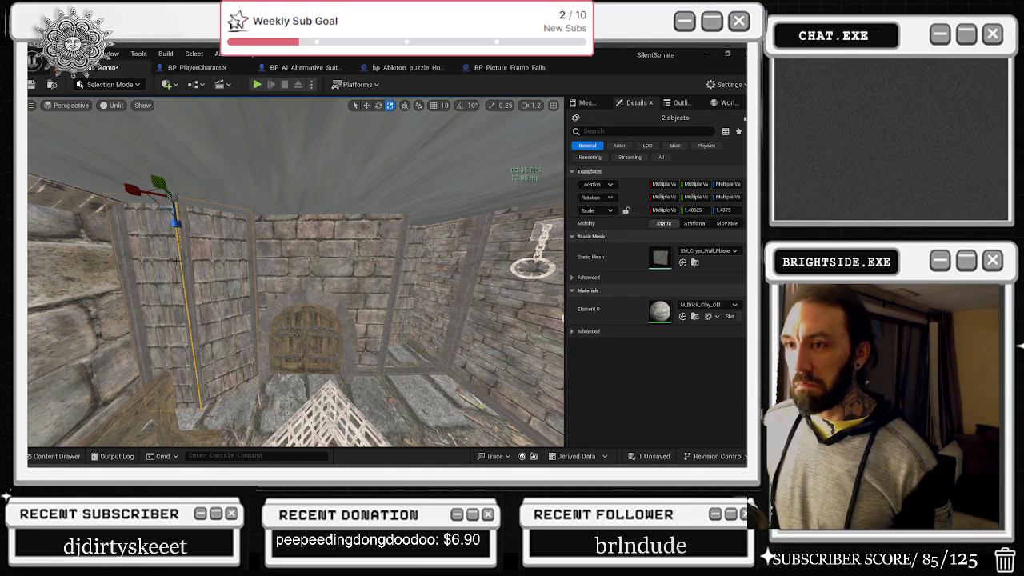
pyautogui.keyDown('ctrl'); pyautogui.click(185, 268); pyautogui.keyUp('ctrl')
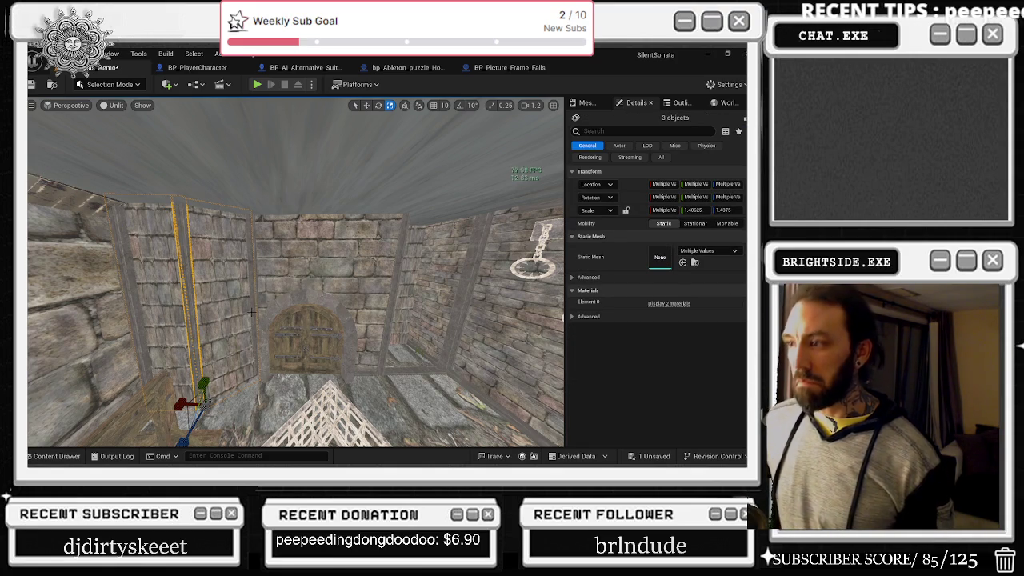
pyautogui.press('w')
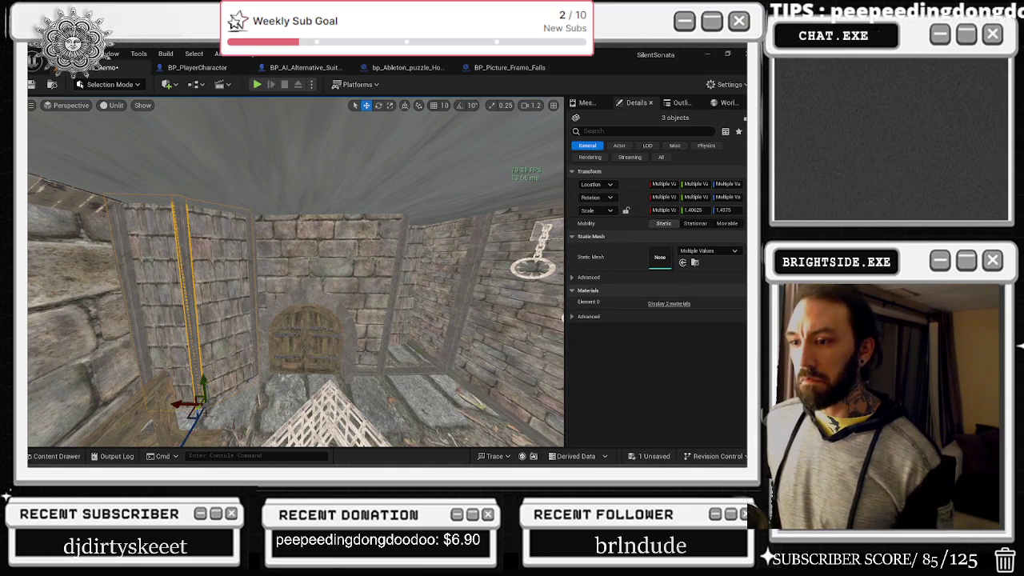
pyautogui.moveTo(184, 410)
pyautogui.mouseDown()
pyautogui.moveTo(418, 401)
pyautogui.moveTo(465, 406)
pyautogui.moveTo(427, 414)
pyautogui.moveTo(513, 408)
pyautogui.moveTo(419, 390)
pyautogui.mouseUp()
pyautogui.press('r')
pyautogui.press('w')
pyautogui.moveTo(352, 377)
pyautogui.mouseDown()
pyautogui.moveTo(381, 377)
pyautogui.moveTo(256, 248)
pyautogui.mouseUp()
# - In world space, slide SM_Crypt_Wall_Plaster53 left along the wall and mirror it on X
pyautogui.click(274, 257)
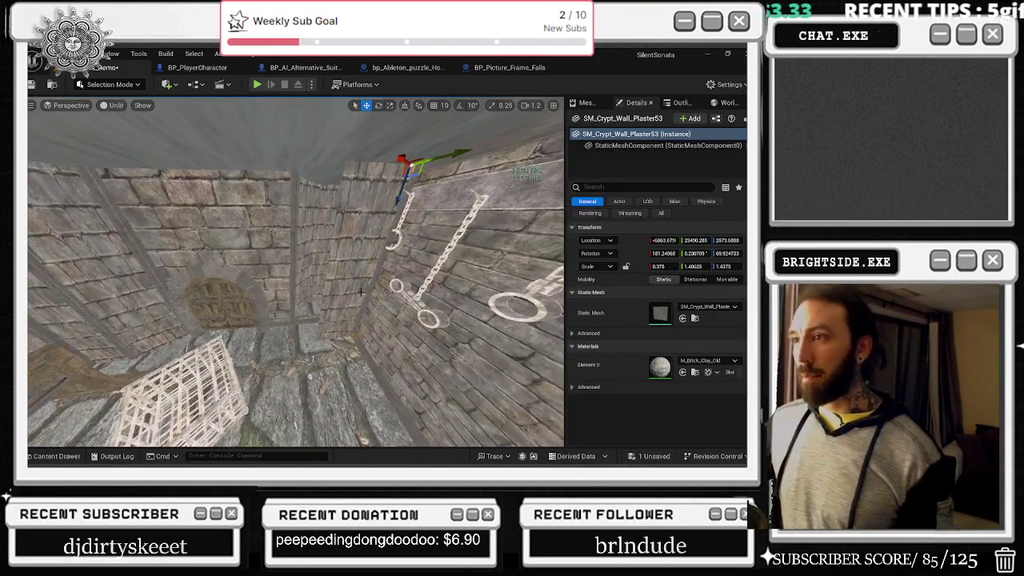
pyautogui.click(405, 106)
pyautogui.moveTo(386, 162); pyautogui.dragTo(249, 183)
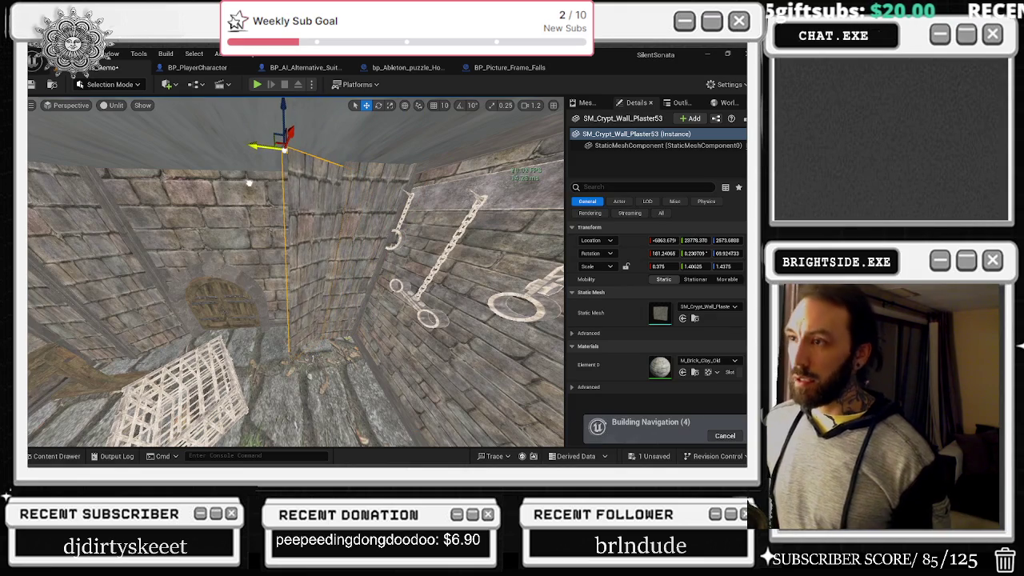
pyautogui.rightClick(320, 136)
pyautogui.moveTo(391, 327)
pyautogui.click(532, 341)
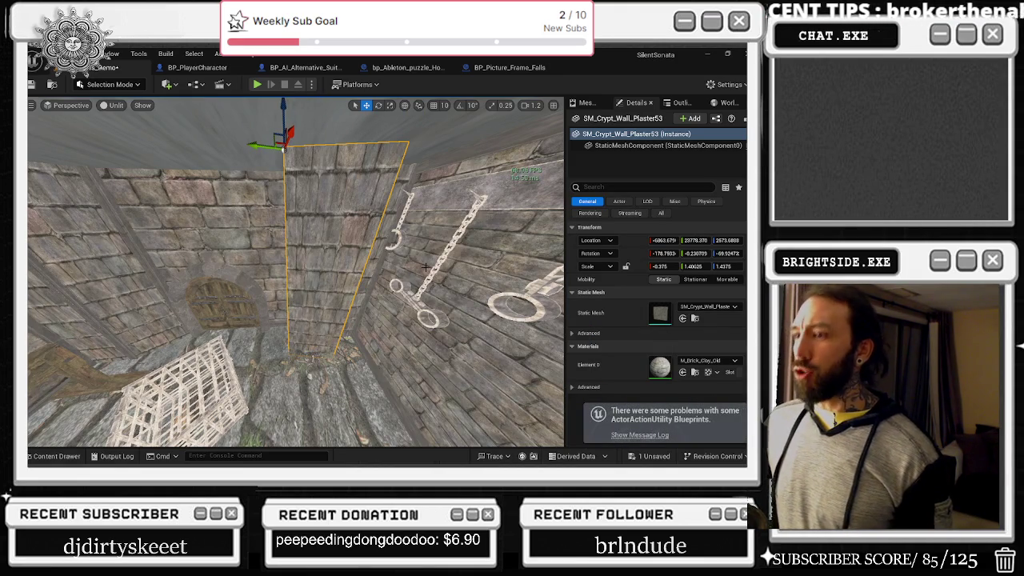
# - Push the mirrored panel onto the wall beside the door and rotate it nearly straight
pyautogui.moveTo(284, 148); pyautogui.dragTo(292, 139)
pyautogui.moveTo(303, 149); pyautogui.dragTo(227, 151)
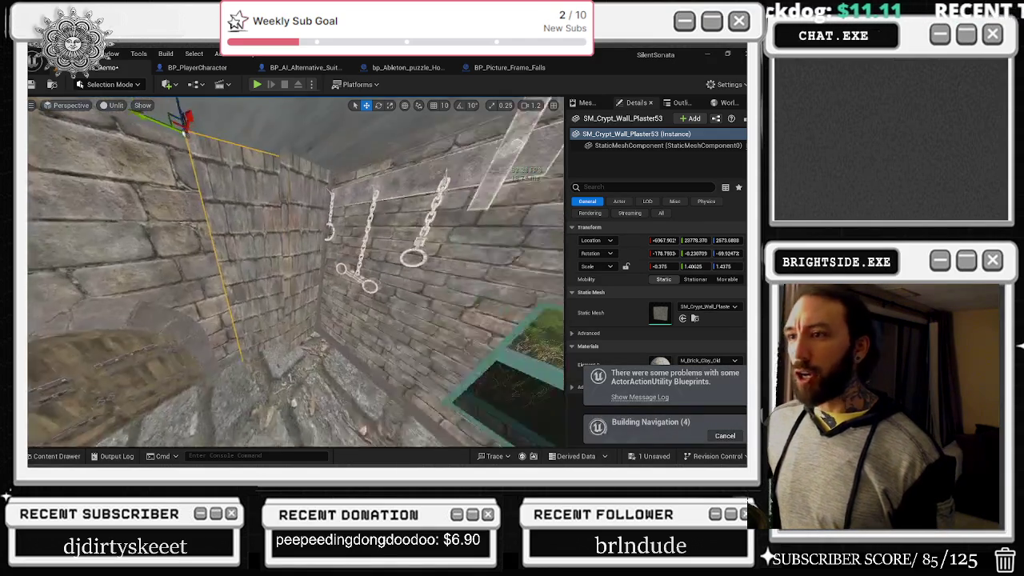
pyautogui.click(278, 131)
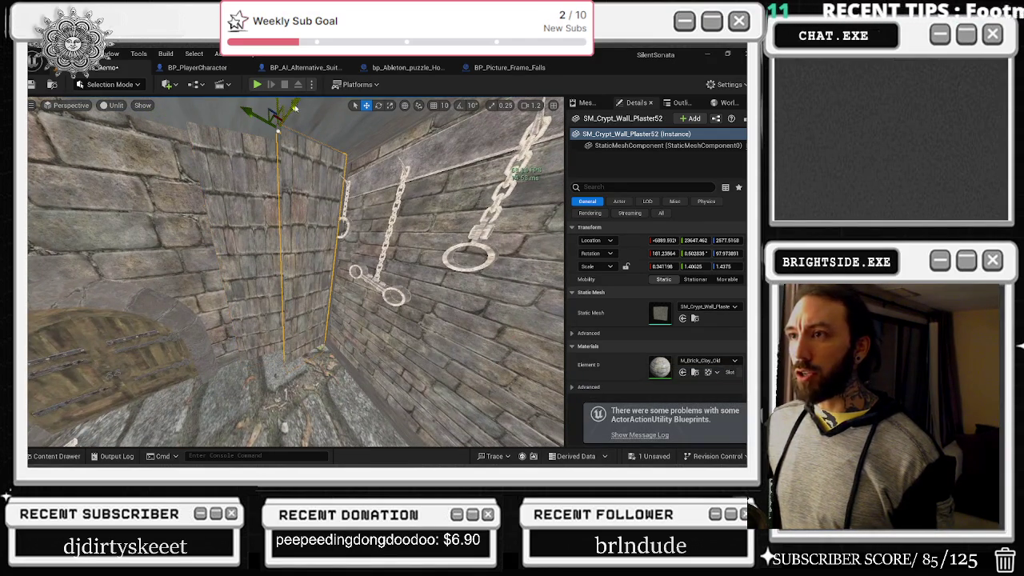
pyautogui.hotkey('ctrl', 'z')
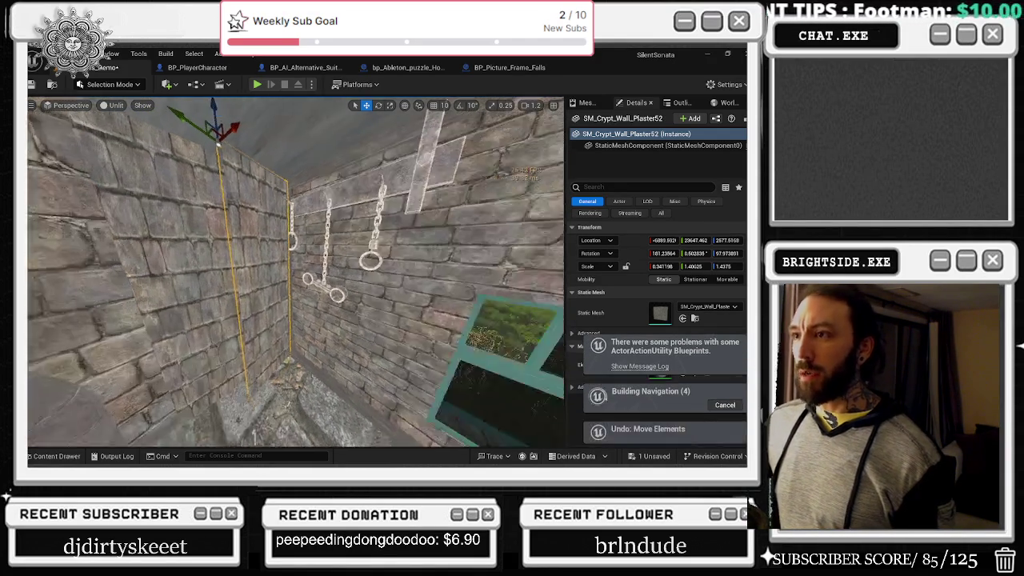
pyautogui.moveTo(308, 137)
pyautogui.mouseDown()
pyautogui.moveTo(317, 138)
pyautogui.moveTo(293, 183)
pyautogui.moveTo(275, 164)
pyautogui.moveTo(224, 172)
pyautogui.moveTo(208, 200)
pyautogui.moveTo(237, 199)
pyautogui.moveTo(200, 207)
pyautogui.moveTo(256, 200)
pyautogui.mouseUp()
pyautogui.moveTo(260, 138); pyautogui.dragTo(312, 104)
pyautogui.press('e')
pyautogui.moveTo(296, 168); pyautogui.dragTo(295, 169)
pyautogui.moveTo(252, 136)
pyautogui.mouseDown()
pyautogui.moveTo(277, 195)
pyautogui.moveTo(280, 168)
pyautogui.moveTo(268, 171)
pyautogui.moveTo(284, 168)
pyautogui.moveTo(282, 197)
pyautogui.mouseUp()
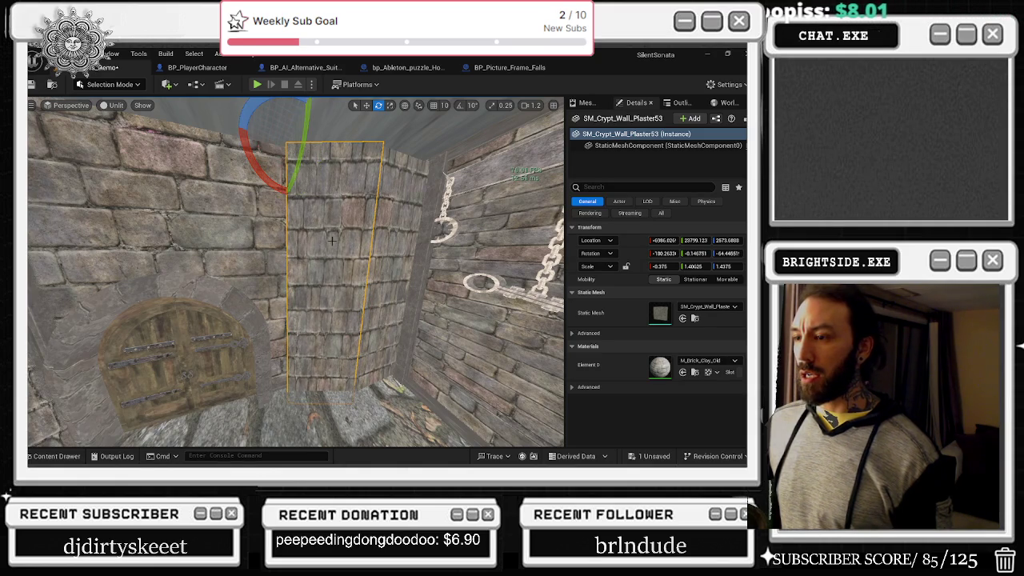
# - Slightly rescale the corner plaster panel, undoing its unwanted last move
pyautogui.moveTo(403, 294); pyautogui.dragTo(400, 288)
pyautogui.press('r')
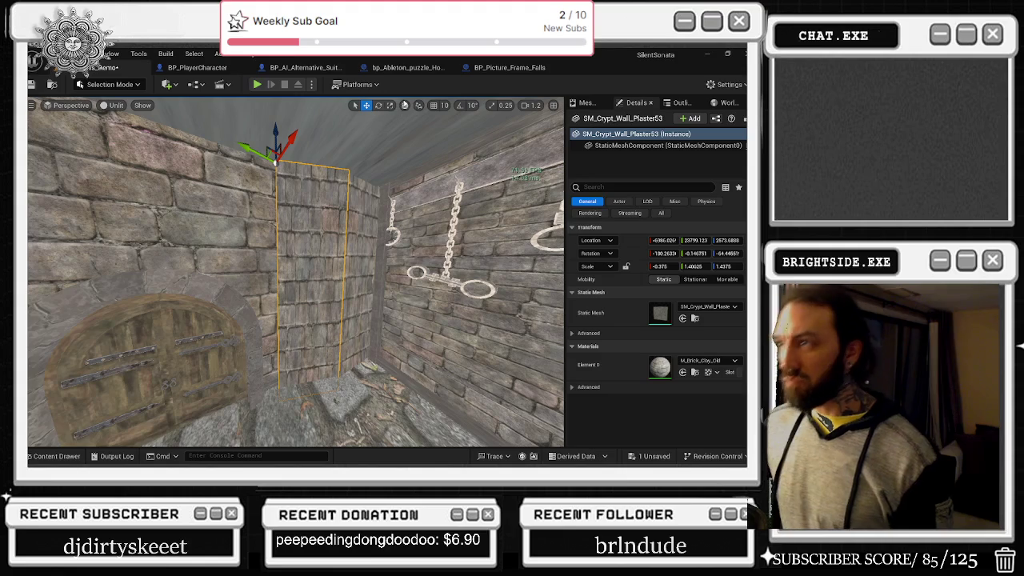
pyautogui.moveTo(302, 166); pyautogui.dragTo(300, 166)
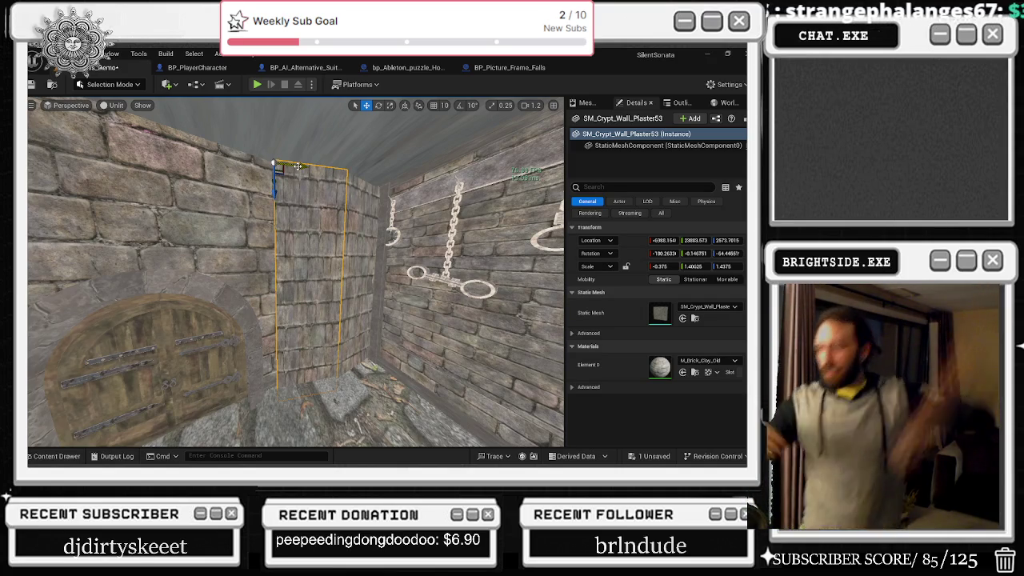
pyautogui.moveTo(355, 216)
pyautogui.mouseDown()
pyautogui.moveTo(356, 192)
pyautogui.moveTo(376, 224)
pyautogui.moveTo(392, 216)
pyautogui.moveTo(359, 206)
pyautogui.mouseUp()
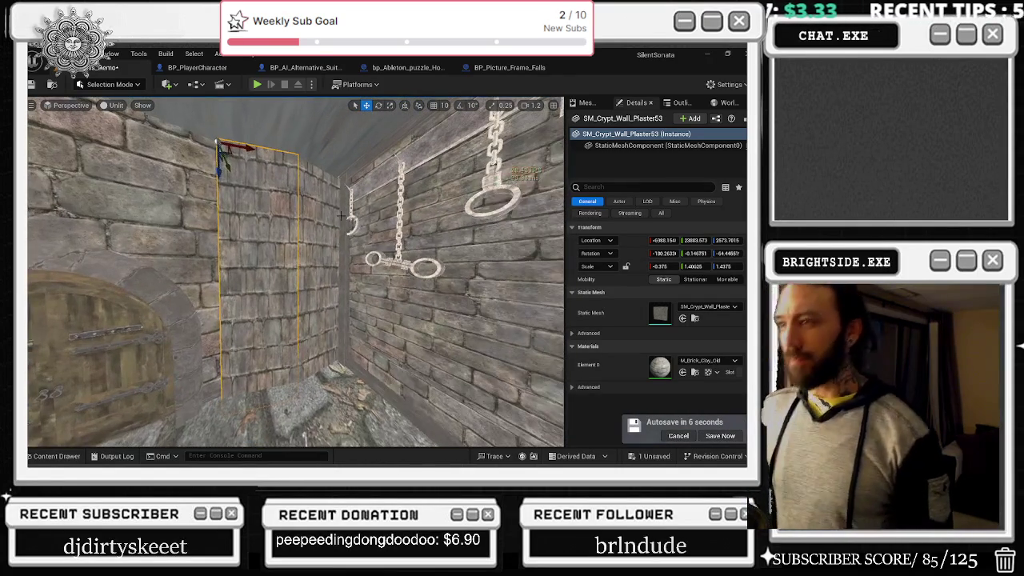
pyautogui.click(355, 255)
pyautogui.moveTo(356, 255); pyautogui.dragTo(352, 212)
pyautogui.click(304, 260)
pyautogui.moveTo(304, 260)
pyautogui.mouseDown()
pyautogui.moveTo(280, 237)
pyautogui.moveTo(273, 113)
pyautogui.mouseUp()
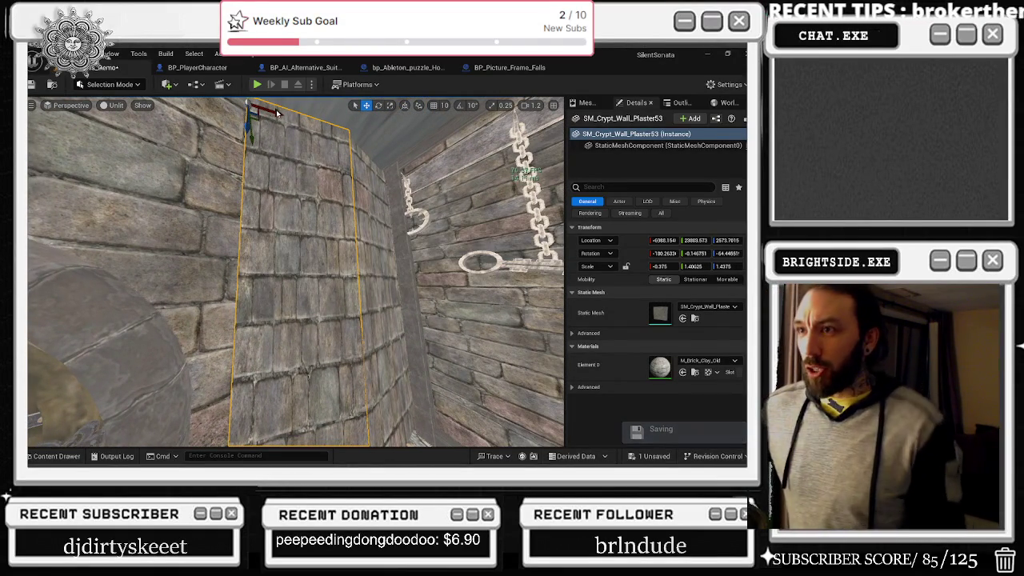
pyautogui.moveTo(276, 114)
pyautogui.mouseDown()
pyautogui.moveTo(285, 148)
pyautogui.moveTo(267, 165)
pyautogui.mouseUp()
pyautogui.hotkey('ctrl', 'z')
# - Nudge the neighbouring crypt wall panels into place, undoing a misplaced shift
pyautogui.moveTo(378, 186)
pyautogui.mouseDown()
pyautogui.moveTo(276, 176)
pyautogui.moveTo(267, 189)
pyautogui.moveTo(318, 276)
pyautogui.mouseUp()
pyautogui.click(371, 247)
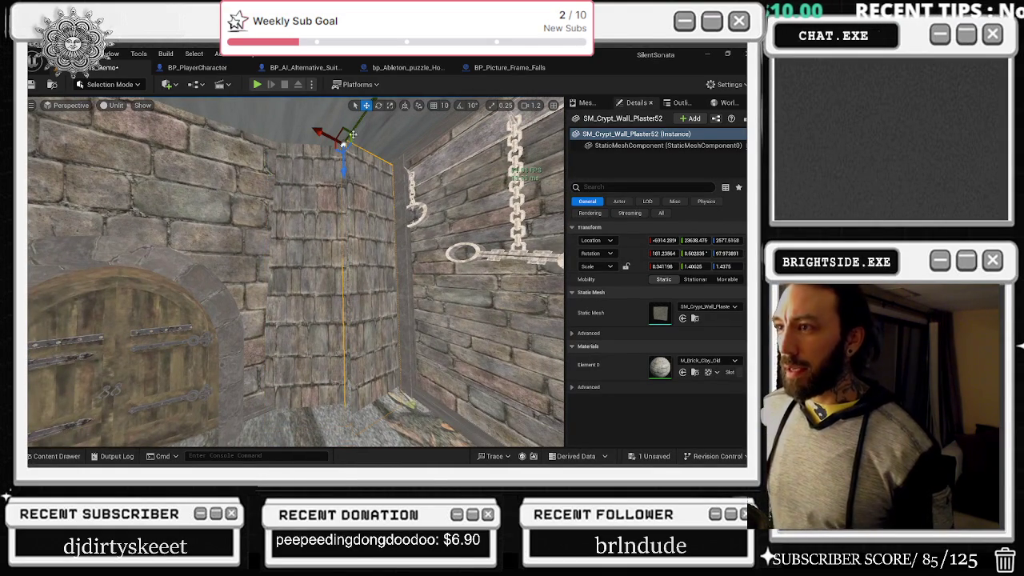
pyautogui.moveTo(355, 125); pyautogui.dragTo(395, 201)
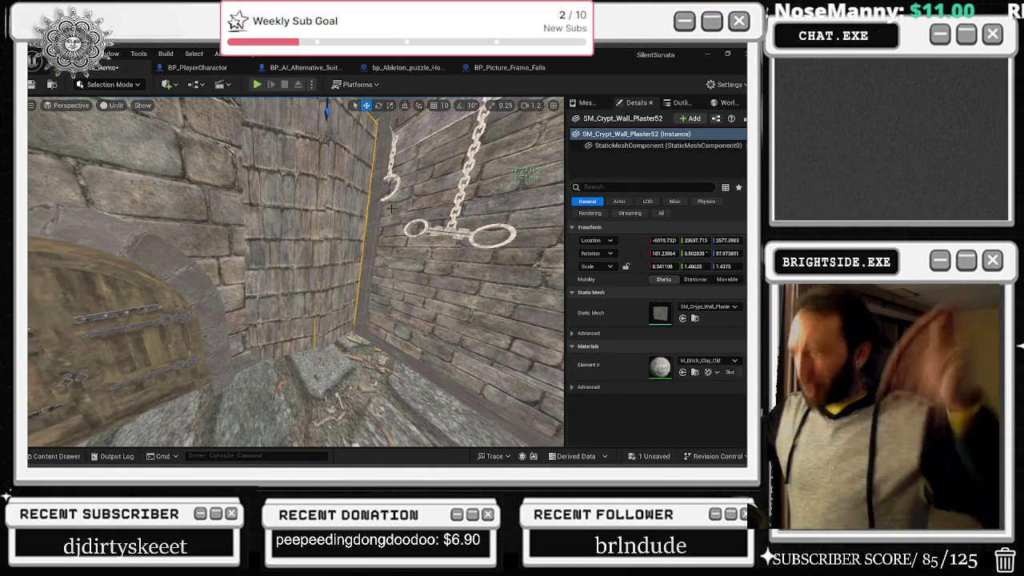
pyautogui.moveTo(371, 381)
pyautogui.mouseDown()
pyautogui.moveTo(320, 373)
pyautogui.moveTo(373, 347)
pyautogui.moveTo(352, 352)
pyautogui.moveTo(336, 320)
pyautogui.moveTo(319, 186)
pyautogui.mouseUp()
pyautogui.click(336, 241)
pyautogui.click(319, 186)
pyautogui.moveTo(301, 135); pyautogui.dragTo(316, 166)
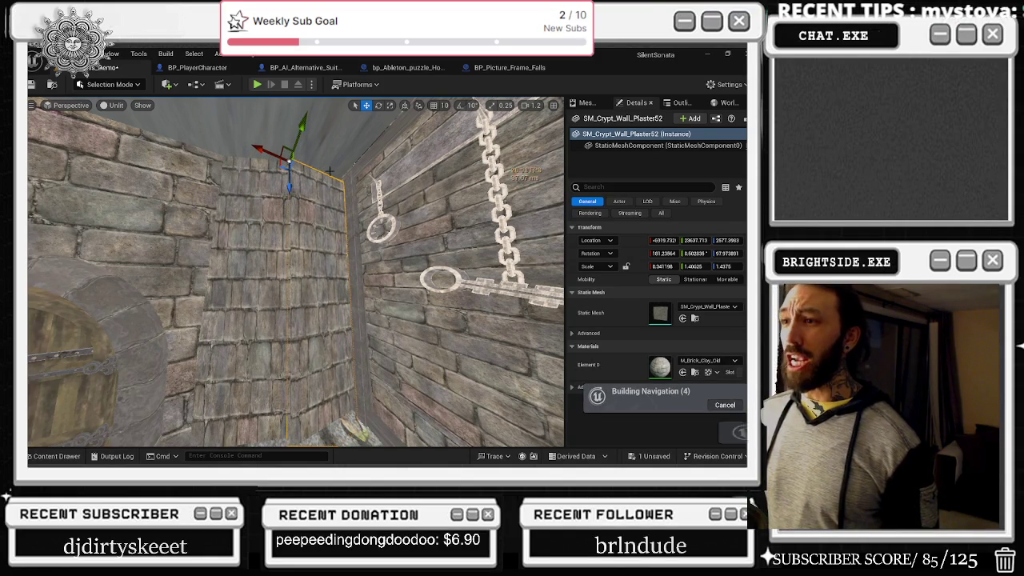
pyautogui.hotkey('ctrl', 'z')
pyautogui.moveTo(296, 272); pyautogui.dragTo(296, 232)
pyautogui.moveTo(354, 216)
pyautogui.mouseDown()
pyautogui.moveTo(354, 207)
pyautogui.moveTo(298, 195)
pyautogui.moveTo(303, 160)
pyautogui.mouseUp()
pyautogui.click(355, 206)
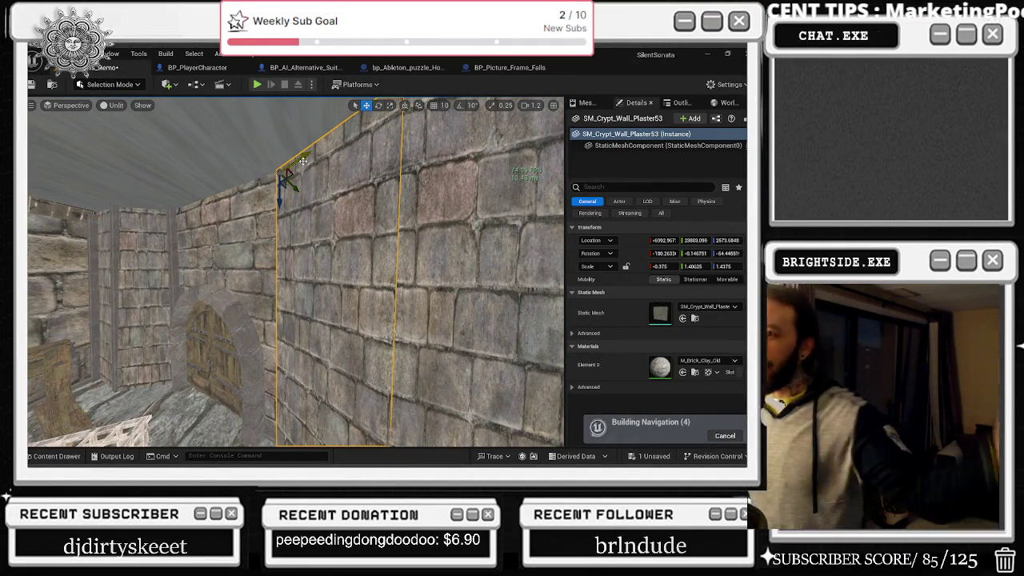
pyautogui.hotkey('alt', 'Tab')
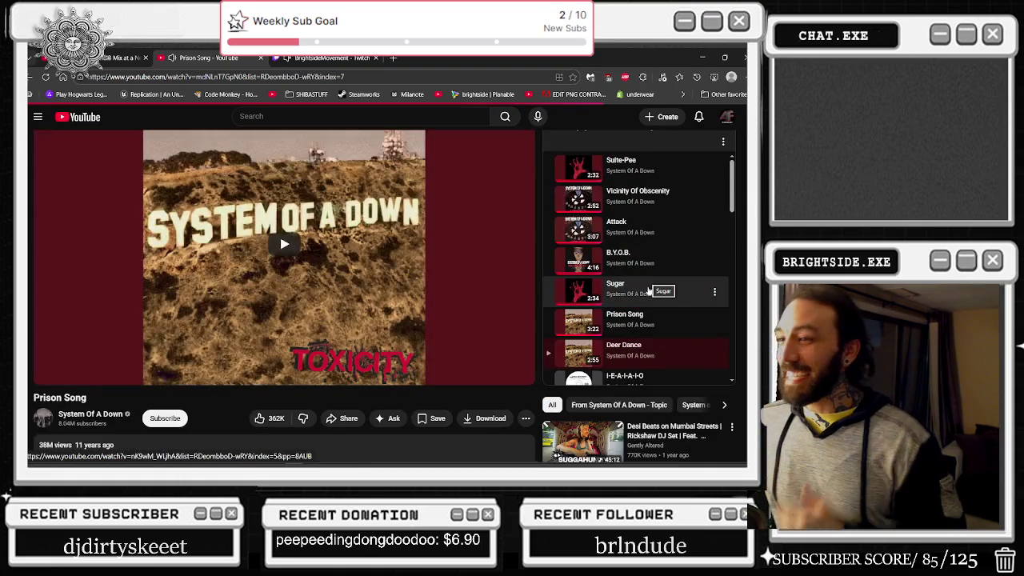
# - Return to the Deer Dance video in the YouTube mix
pyautogui.hotkey('ctrl', 'l')
pyautogui.write('\\')
pyautogui.press('Return')
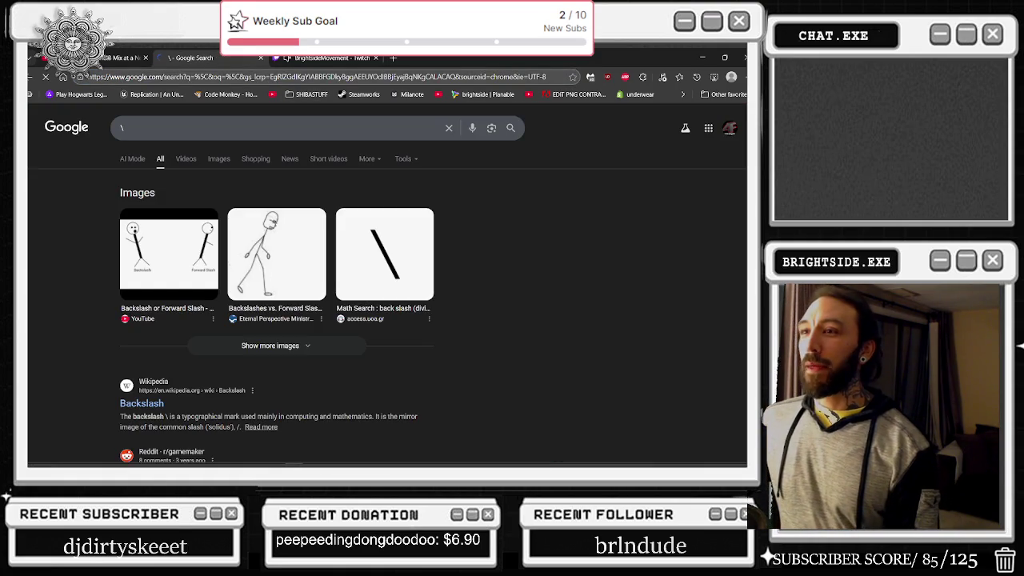
pyautogui.click(47, 77)
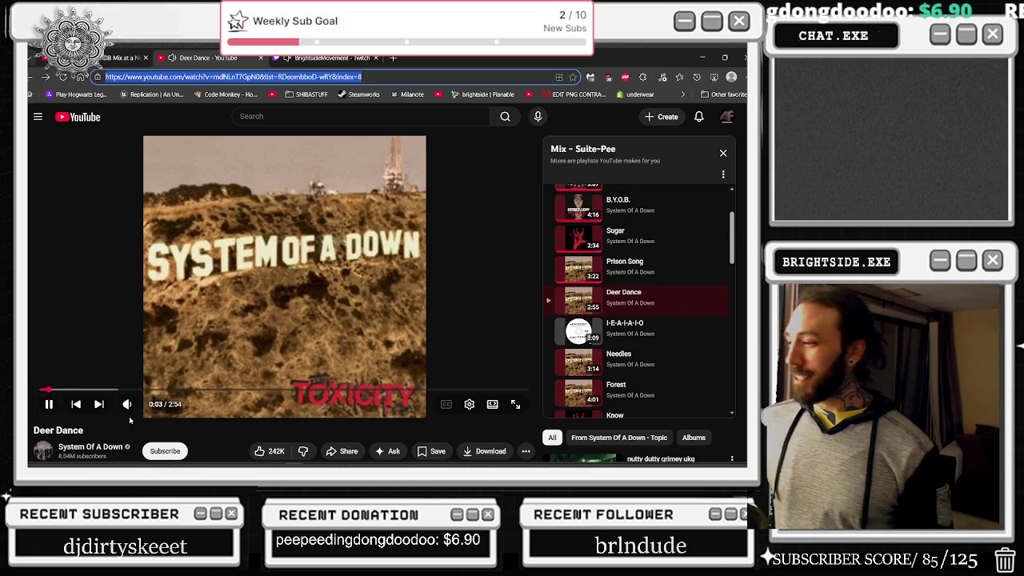
# - Expand the Deer Dance tour dates list, then minimize the browser
pyautogui.scroll(-2, 640, 304)
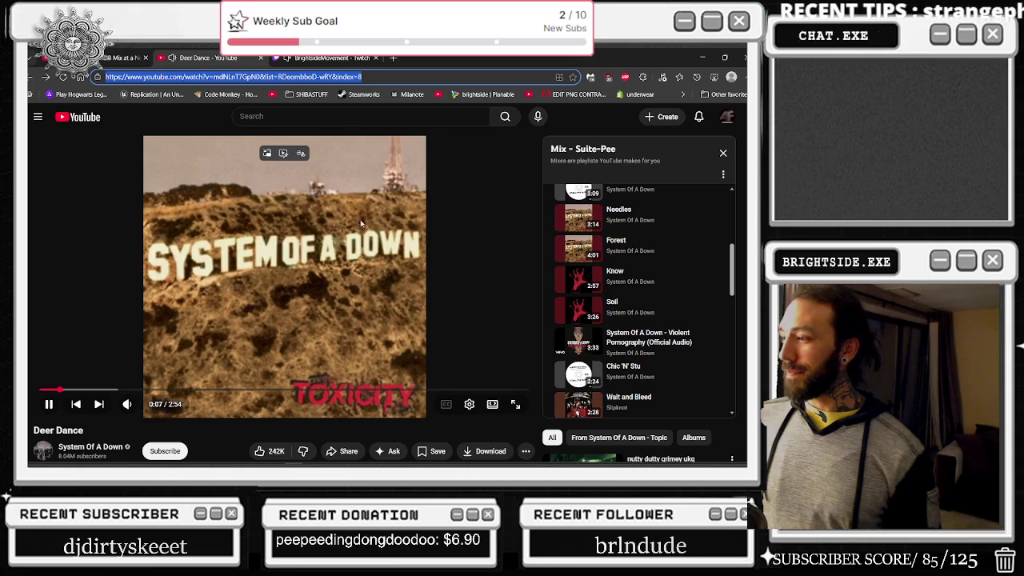
pyautogui.scroll(-3, 463, 320)
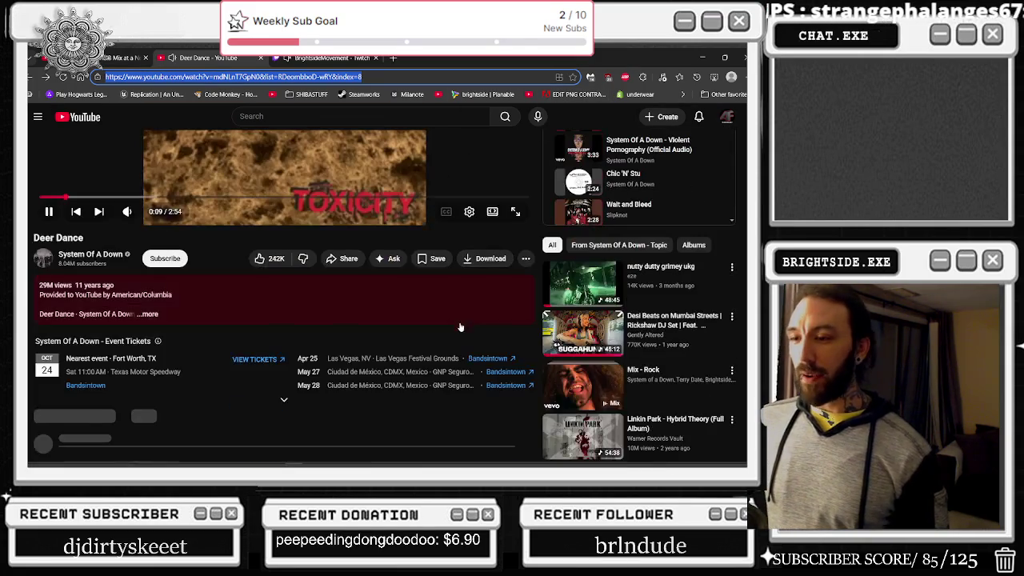
pyautogui.click(284, 400)
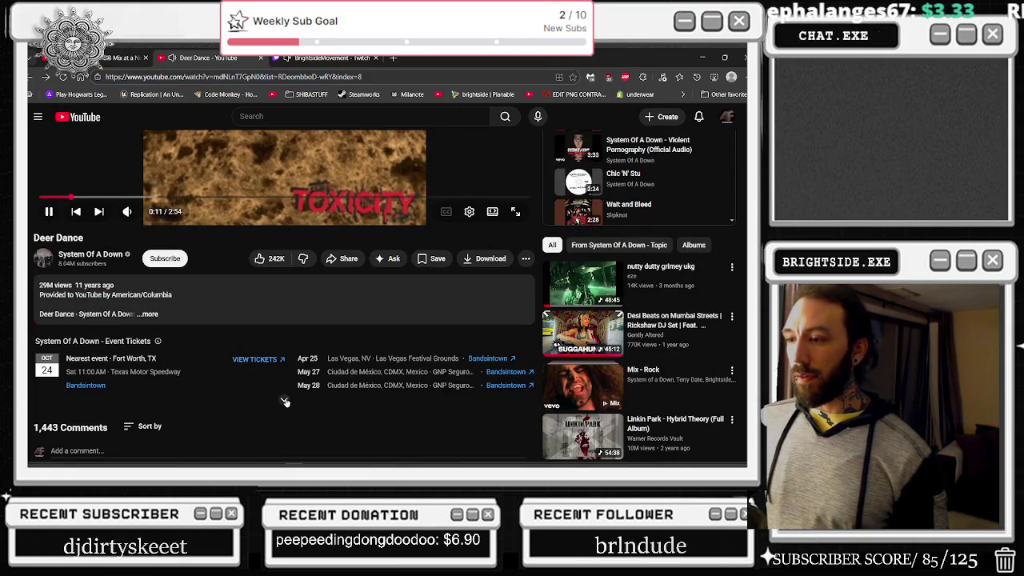
pyautogui.scroll(-1, 352, 349)
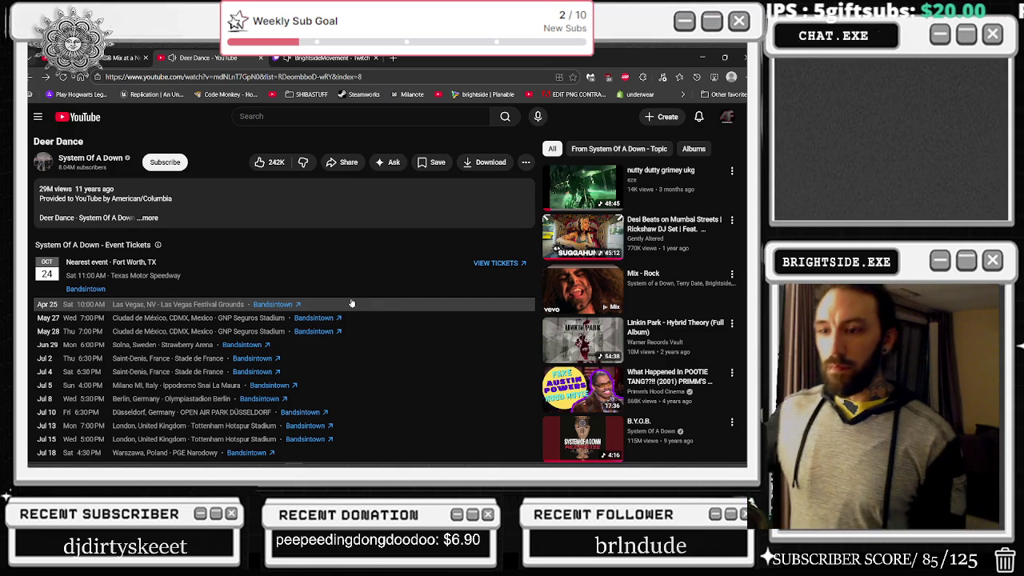
pyautogui.scroll(-1, 350, 303)
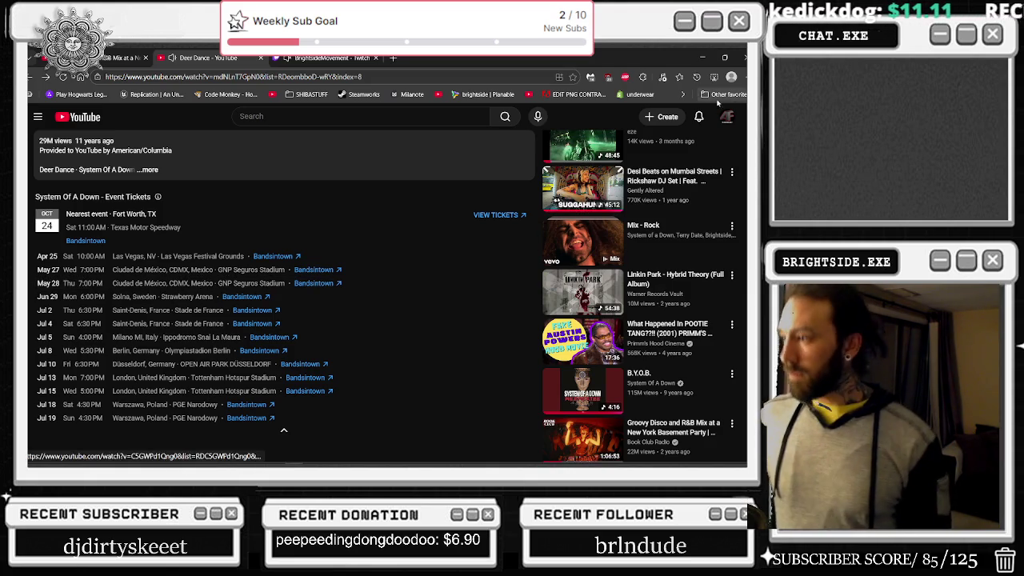
pyautogui.click(703, 63)
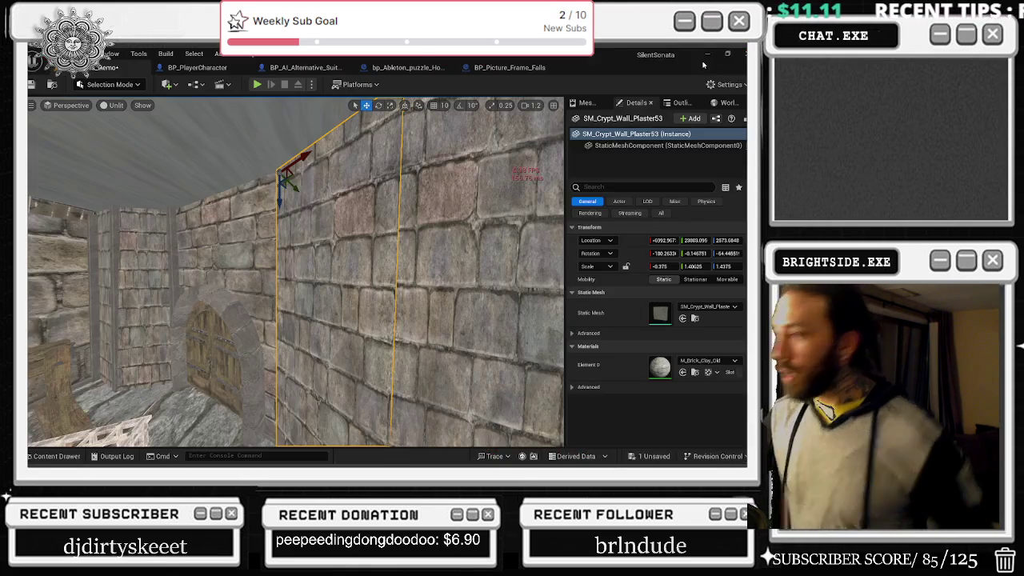
# - Nudge the vertical corner trims by the chained wall flush into the wall corners
pyautogui.moveTo(518, 226)
pyautogui.mouseDown()
pyautogui.moveTo(404, 256)
pyautogui.moveTo(352, 240)
pyautogui.mouseUp()
pyautogui.click(368, 260)
pyautogui.moveTo(316, 343)
pyautogui.mouseDown()
pyautogui.moveTo(320, 360)
pyautogui.moveTo(240, 358)
pyautogui.moveTo(281, 316)
pyautogui.moveTo(396, 320)
pyautogui.mouseUp()
pyautogui.click(397, 320)
pyautogui.moveTo(349, 350); pyautogui.dragTo(346, 352)
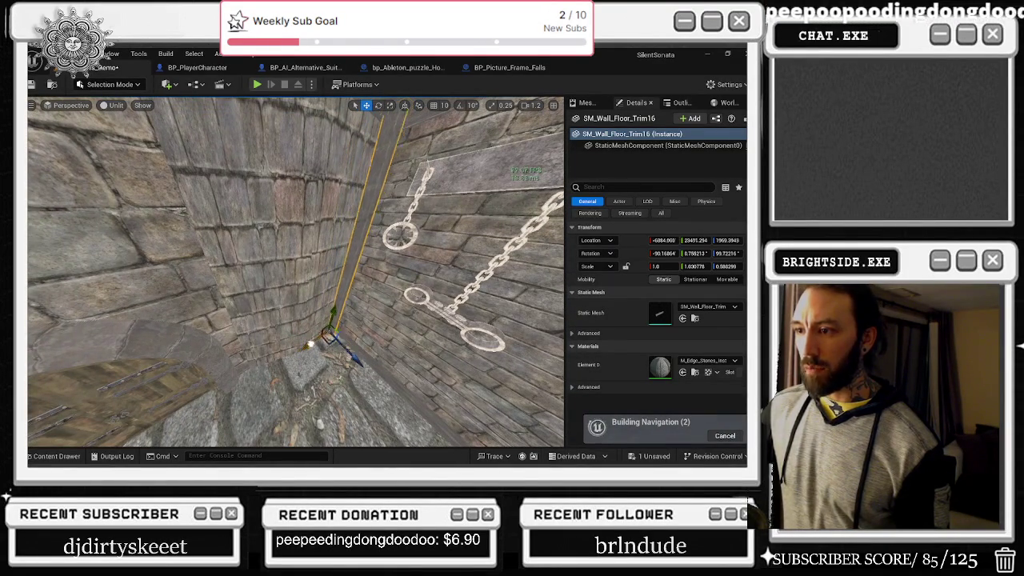
pyautogui.moveTo(280, 353)
pyautogui.mouseDown()
pyautogui.moveTo(302, 394)
pyautogui.moveTo(302, 381)
pyautogui.mouseUp()
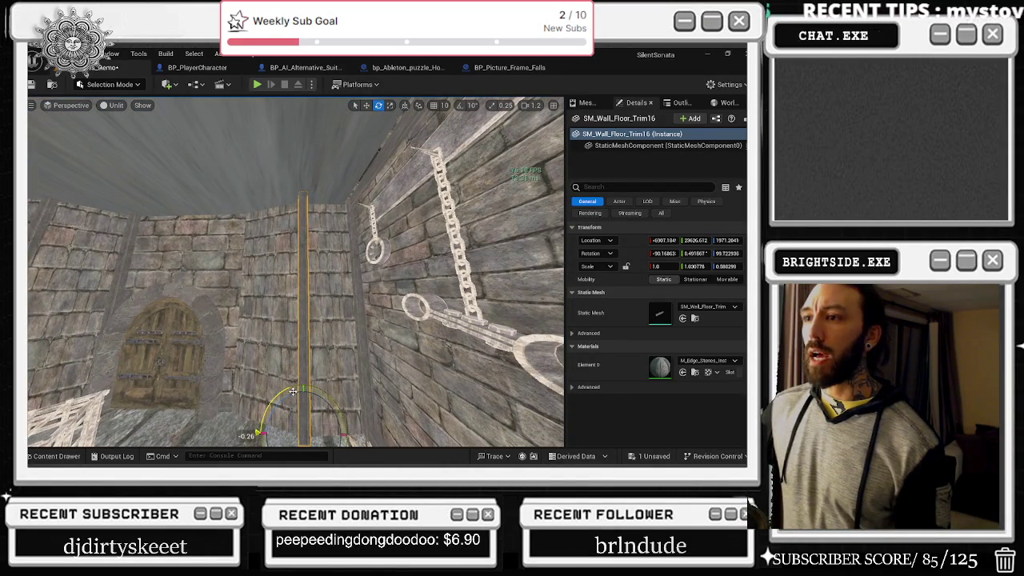
pyautogui.moveTo(302, 381); pyautogui.dragTo(293, 371)
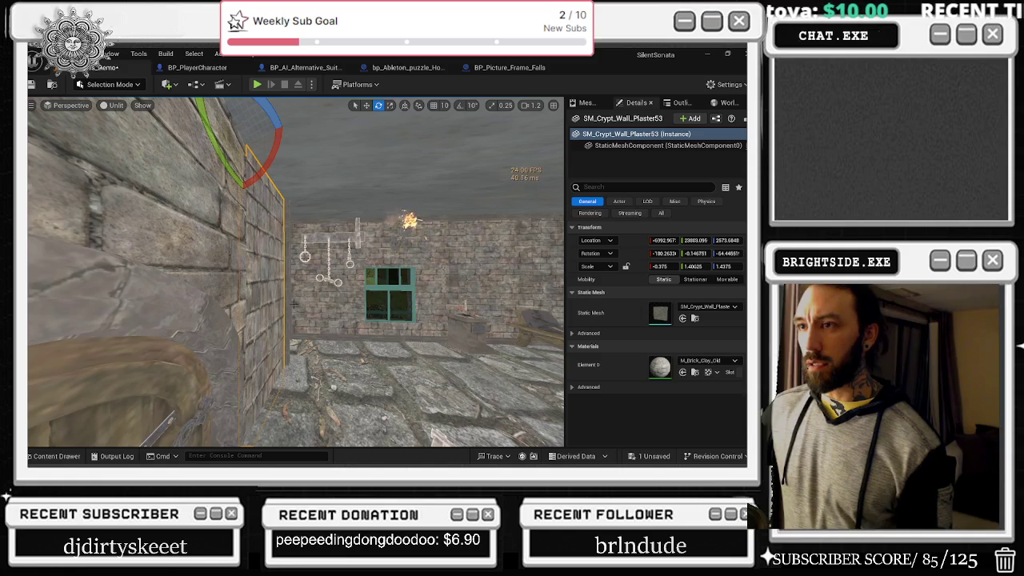
pyautogui.moveTo(296, 272); pyautogui.dragTo(224, 296)
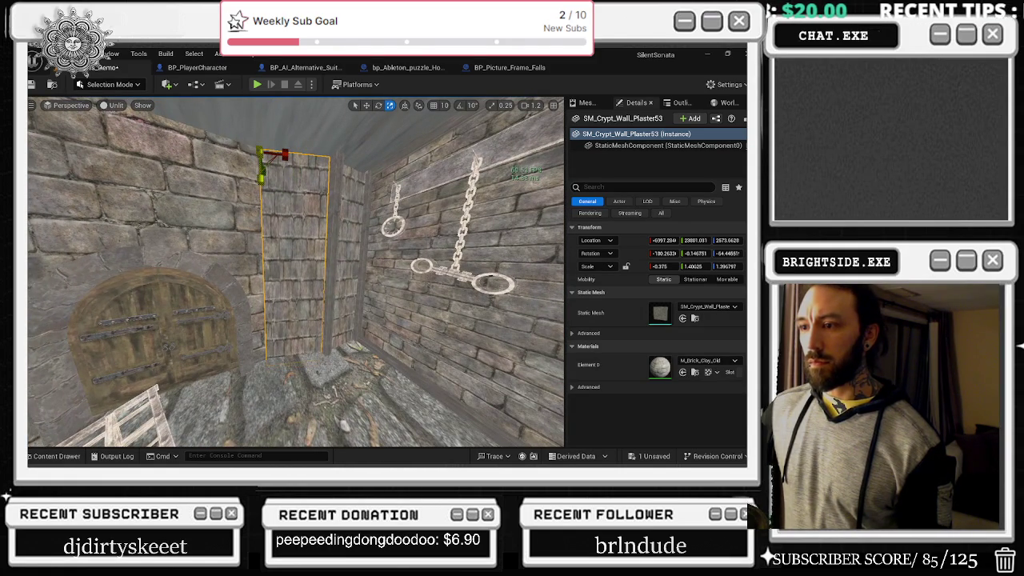
# - Shorten SM_Crypt_Wall_Plaster53 slightly on Z and rotate SM_Crypt_Wall_Plaster52 to about 180°
pyautogui.moveTo(726, 266); pyautogui.dragTo(720, 266)
pyautogui.moveTo(332, 220)
pyautogui.mouseDown()
pyautogui.moveTo(318, 231)
pyautogui.moveTo(356, 244)
pyautogui.moveTo(316, 322)
pyautogui.mouseUp()
pyautogui.press('w')
pyautogui.click(356, 244)
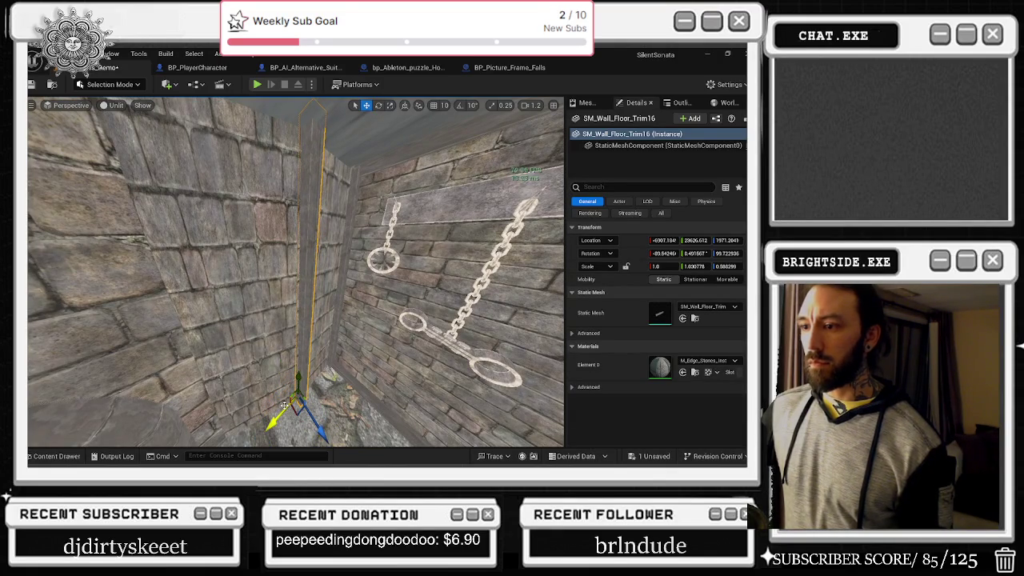
pyautogui.moveTo(316, 322); pyautogui.dragTo(296, 288)
pyautogui.click(296, 272)
pyautogui.moveTo(328, 342)
pyautogui.mouseDown()
pyautogui.moveTo(290, 131)
pyautogui.moveTo(268, 159)
pyautogui.mouseUp()
pyautogui.click(327, 343)
pyautogui.press('e')
pyautogui.click(481, 336)
pyautogui.moveTo(480, 337)
pyautogui.mouseDown()
pyautogui.moveTo(448, 416)
pyautogui.moveTo(352, 384)
pyautogui.moveTo(312, 401)
pyautogui.moveTo(348, 444)
pyautogui.moveTo(312, 439)
pyautogui.moveTo(206, 198)
pyautogui.mouseUp()
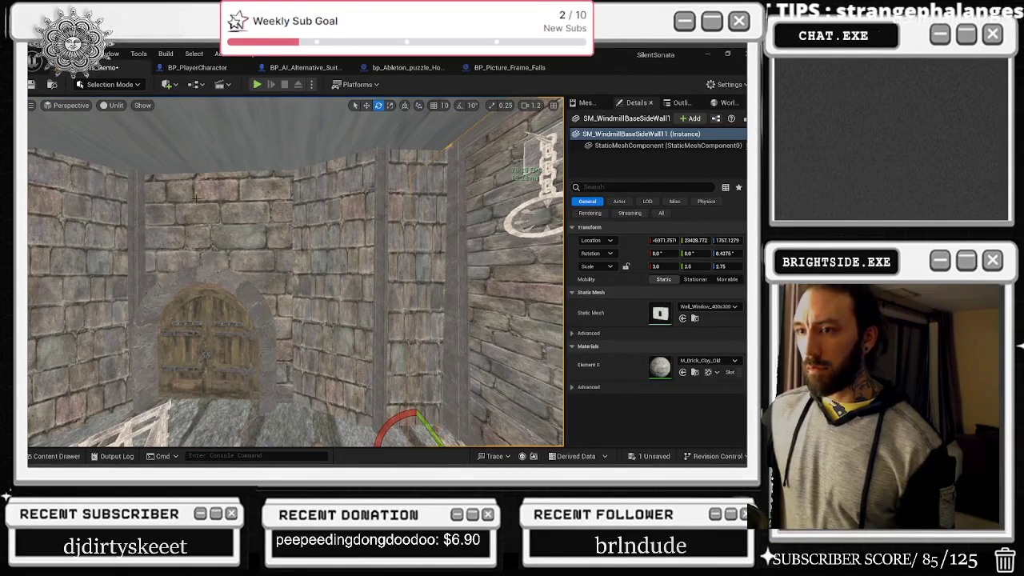
# - Align SM_Wall_Floor_Trim18 with the wall seam beside the arched door, then fly toward the table
pyautogui.click(144, 208)
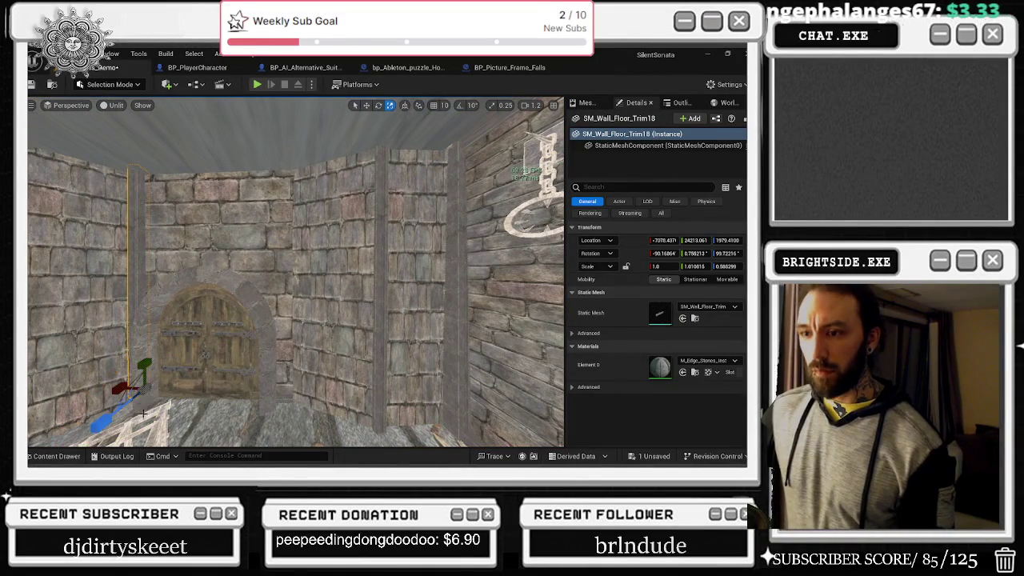
pyautogui.moveTo(171, 390); pyautogui.dragTo(274, 397)
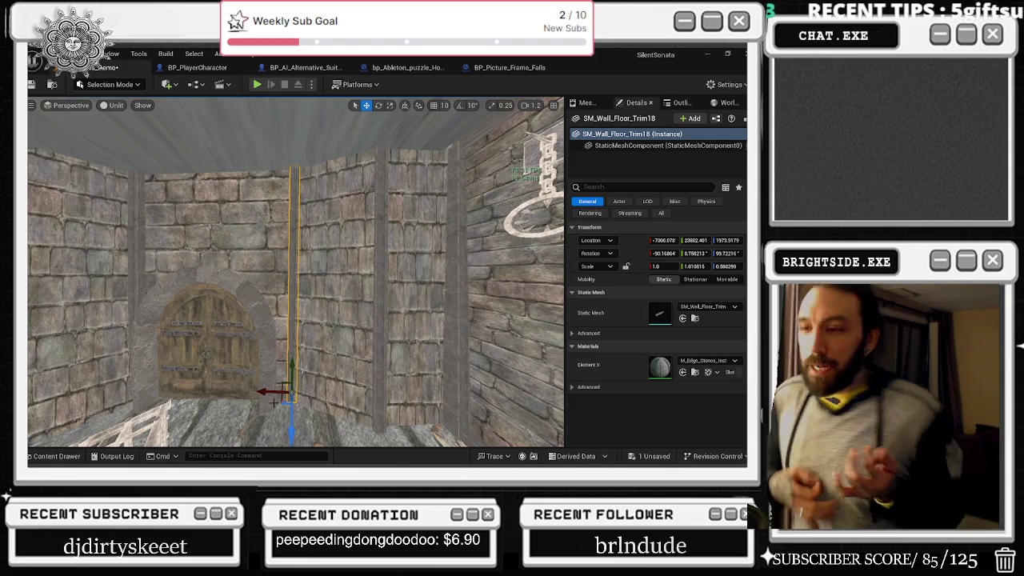
pyautogui.moveTo(296, 272)
pyautogui.mouseDown()
pyautogui.moveTo(232, 272)
pyautogui.moveTo(232, 304)
pyautogui.moveTo(232, 244)
pyautogui.moveTo(256, 244)
pyautogui.moveTo(210, 271)
pyautogui.mouseUp()
pyautogui.moveTo(372, 303); pyautogui.dragTo(372, 300)
pyautogui.click(371, 300)
pyautogui.click(353, 385)
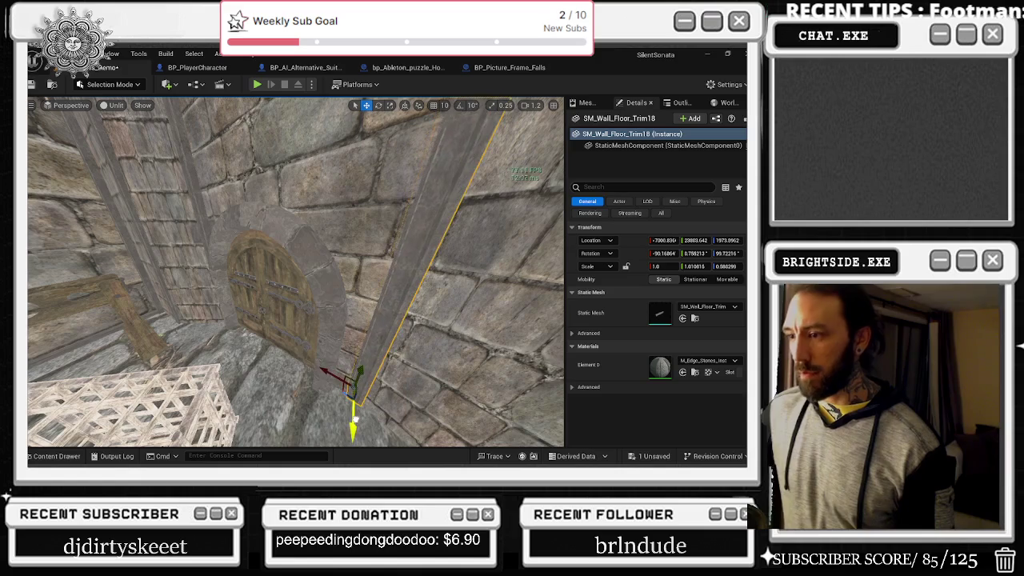
pyautogui.moveTo(363, 412); pyautogui.dragTo(387, 371)
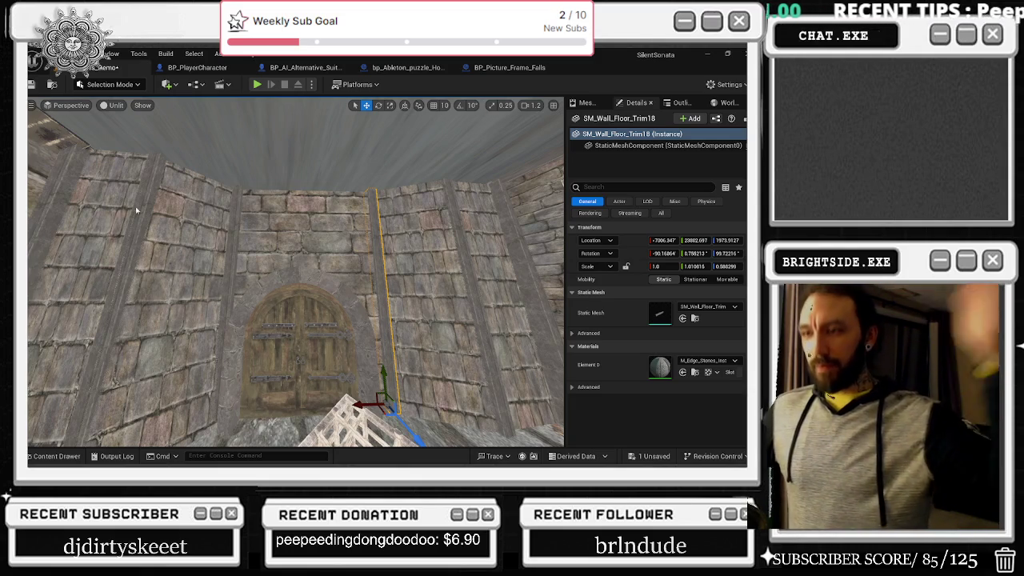
pyautogui.moveTo(315, 213)
pyautogui.mouseDown()
pyautogui.moveTo(408, 219)
pyautogui.moveTo(344, 219)
pyautogui.mouseUp()
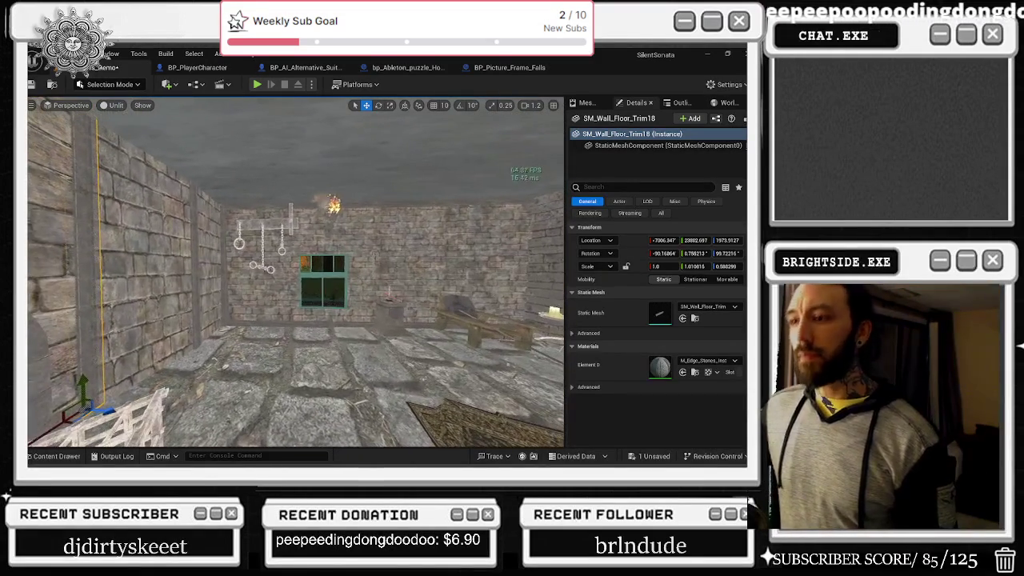
pyautogui.moveTo(344, 219)
pyautogui.mouseDown()
pyautogui.moveTo(376, 219)
pyautogui.moveTo(356, 237)
pyautogui.moveTo(253, 237)
pyautogui.moveTo(285, 211)
pyautogui.moveTo(236, 211)
pyautogui.mouseUp()
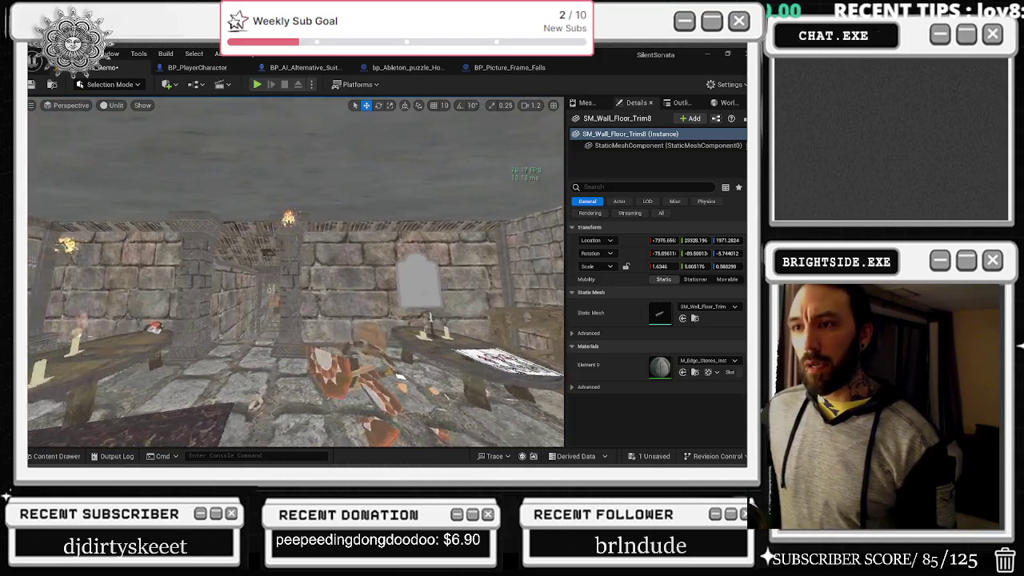
# - Bring the view to the wall trim SM_Wall_Floor_Trim19 near the table and torches
pyautogui.moveTo(236, 211); pyautogui.dragTo(216, 200)
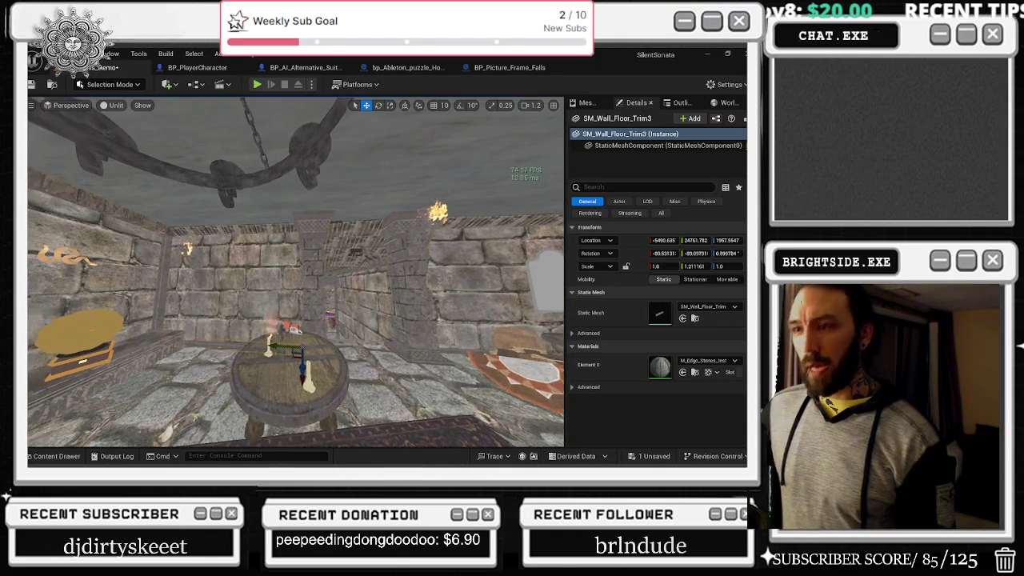
pyautogui.moveTo(216, 201)
pyautogui.mouseDown()
pyautogui.moveTo(212, 160)
pyautogui.moveTo(205, 216)
pyautogui.moveTo(192, 216)
pyautogui.mouseUp()
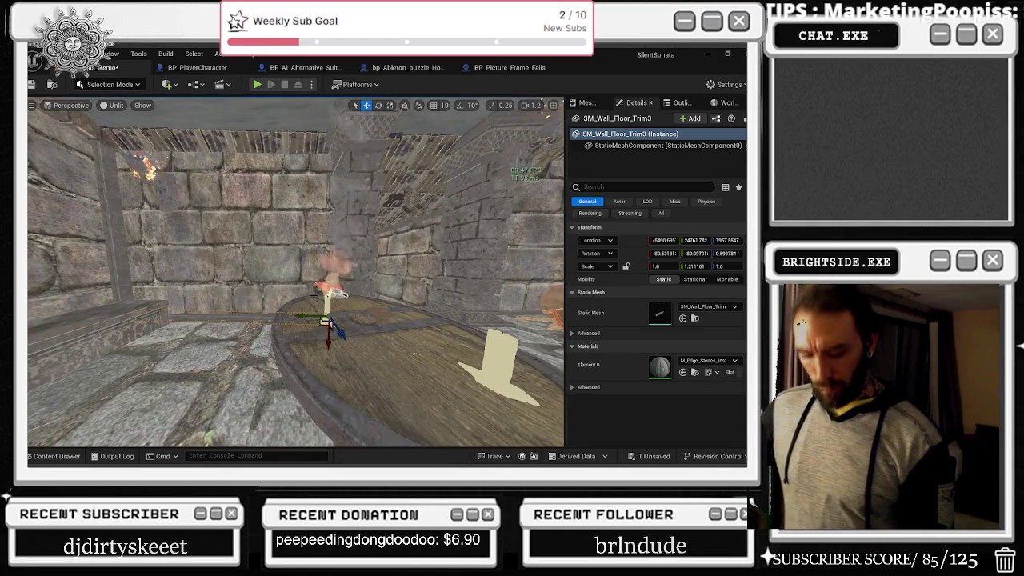
pyautogui.moveTo(315, 335)
pyautogui.mouseDown()
pyautogui.moveTo(328, 339)
pyautogui.moveTo(354, 190)
pyautogui.mouseUp()
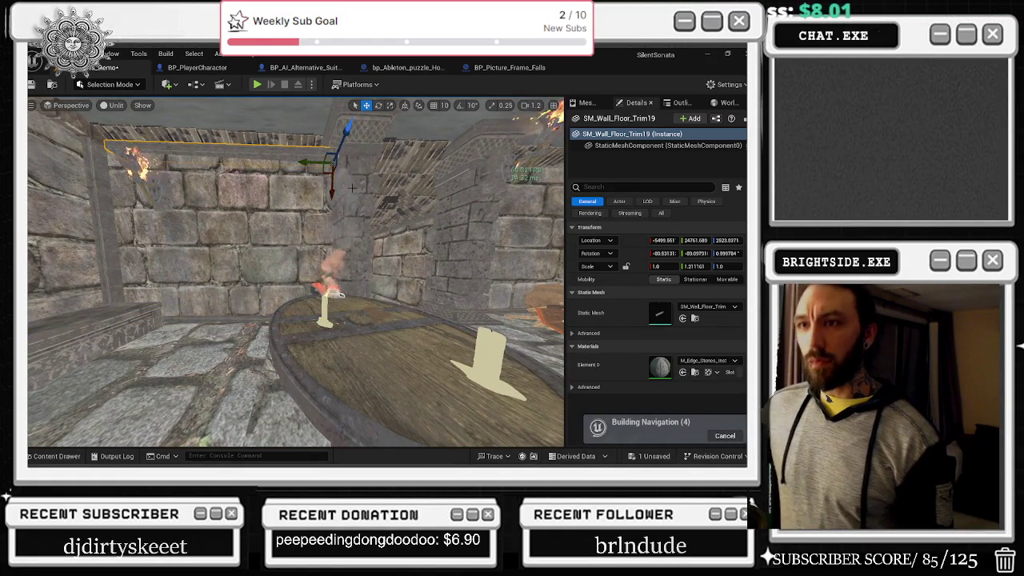
pyautogui.press('w')
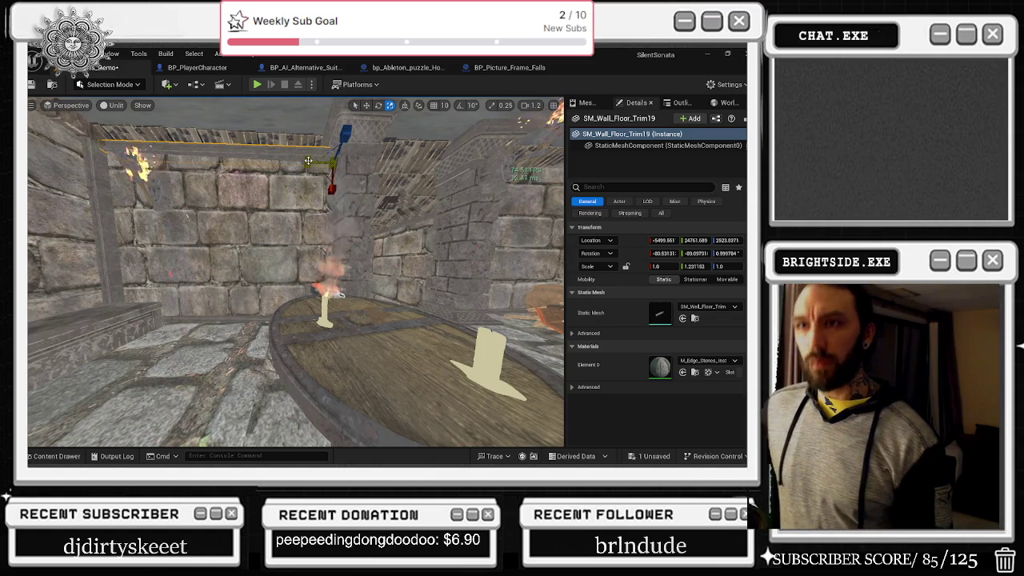
pyautogui.press('f')
pyautogui.press('w')
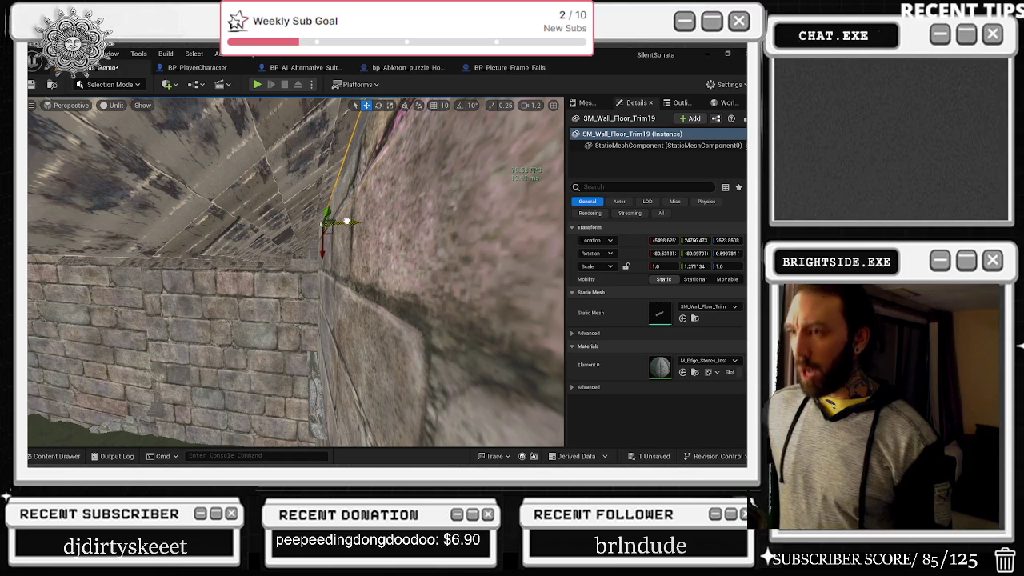
pyautogui.press('e')
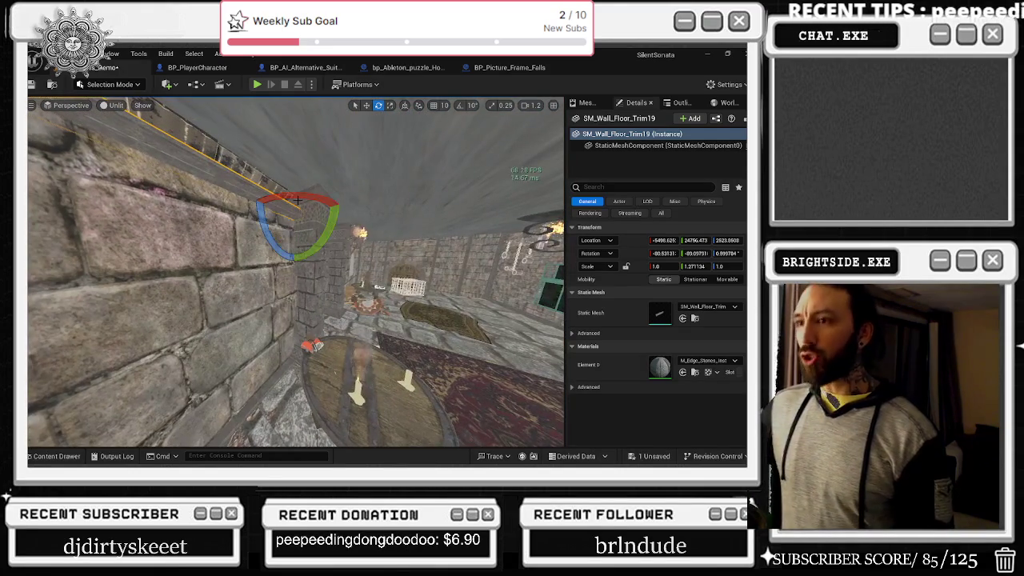
# - Tilt SM_Wall_Floor_Trim19 to about -65°, -20.6°, -15.5° so it sits flush on the wall
pyautogui.click(325, 300)
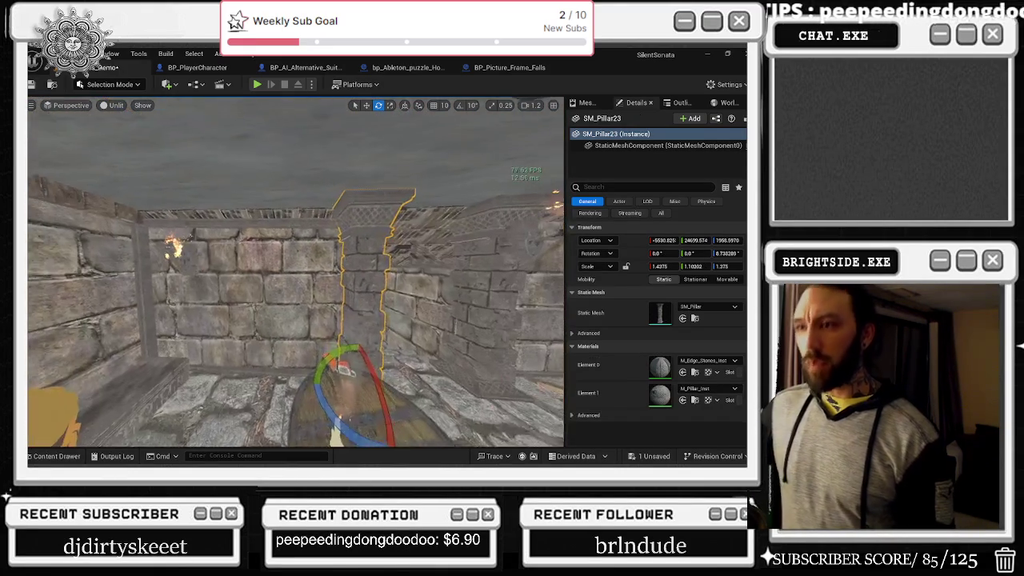
pyautogui.moveTo(372, 193); pyautogui.dragTo(372, 193)
pyautogui.moveTo(334, 237); pyautogui.dragTo(334, 238)
pyautogui.click(193, 223)
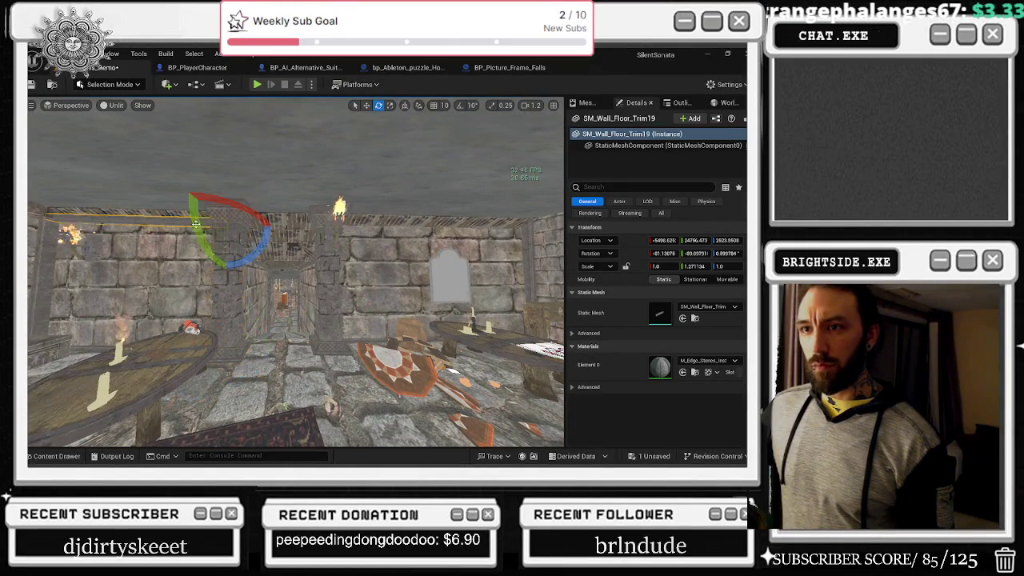
pyautogui.moveTo(253, 249); pyautogui.dragTo(255, 250)
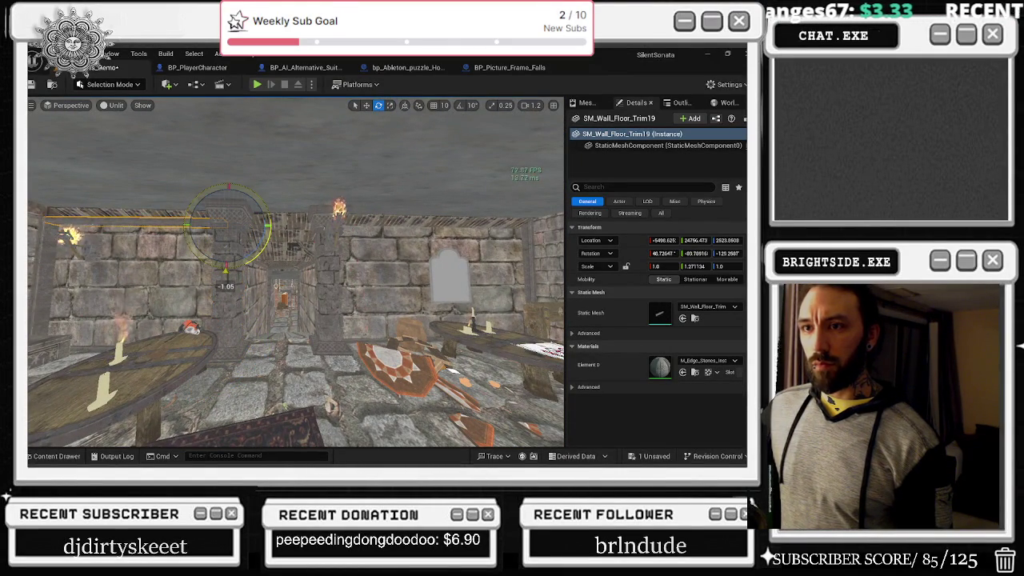
pyautogui.moveTo(226, 266); pyautogui.dragTo(224, 256)
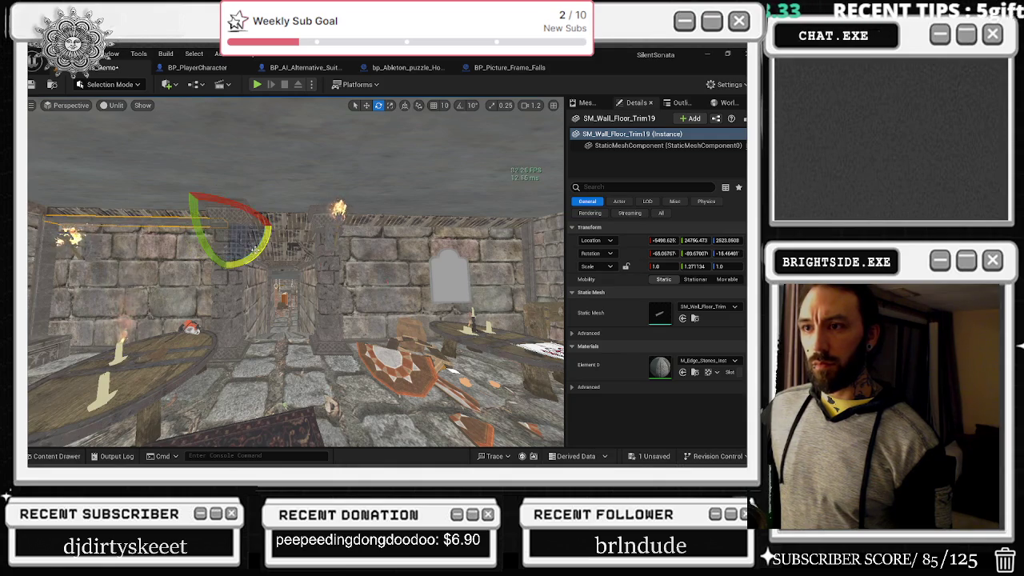
pyautogui.press('r')
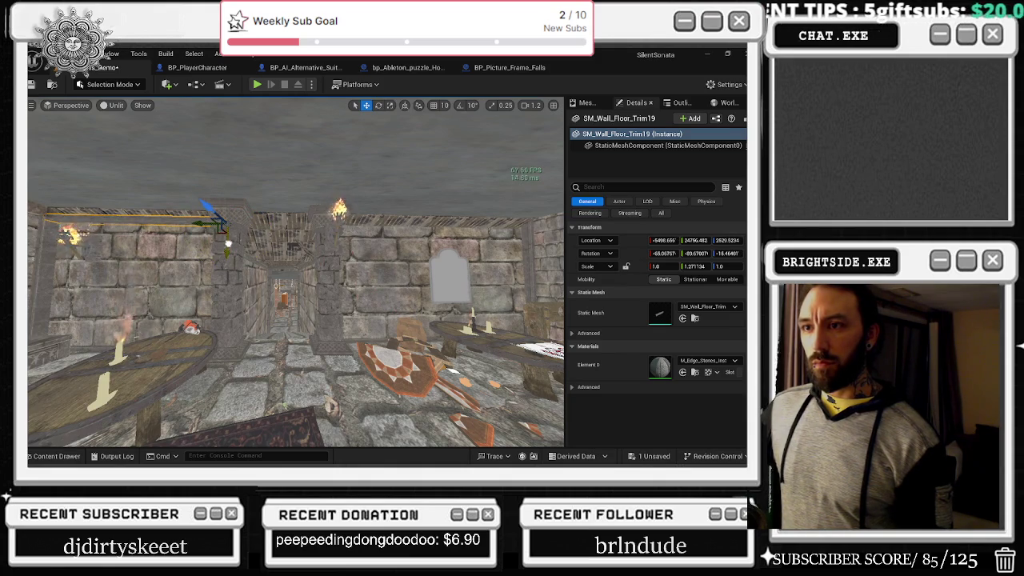
pyautogui.hotkey('alt', 'Tab')
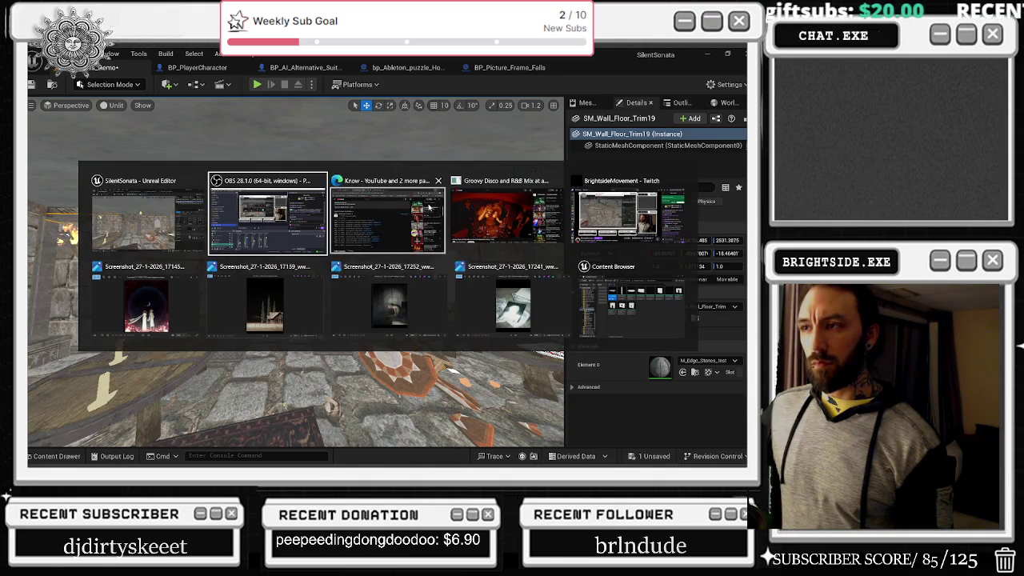
# - Play Chic 'N' Stu from the System Of A Down mix, then minimize the browser
pyautogui.click(368, 236)
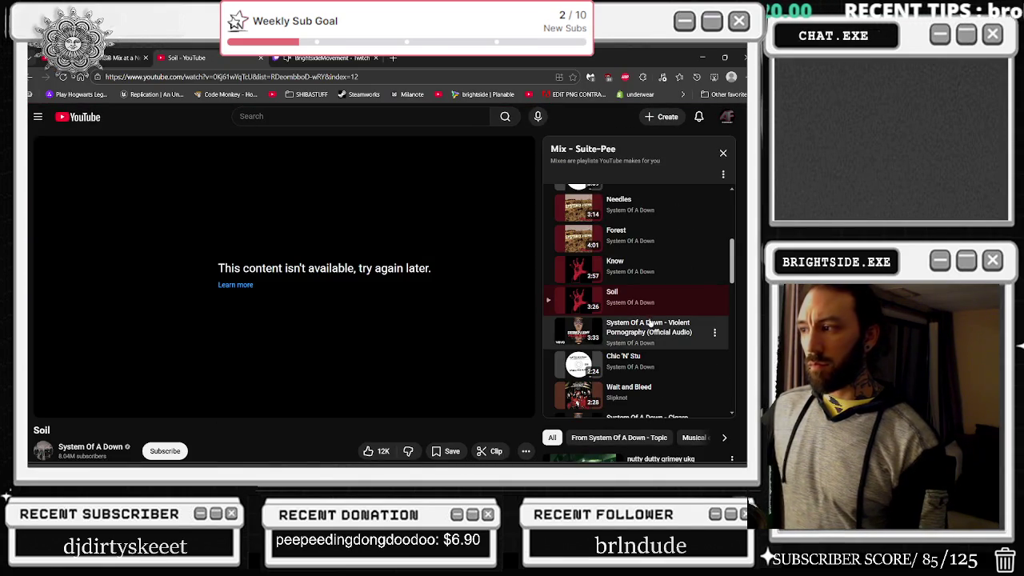
pyautogui.click(664, 364)
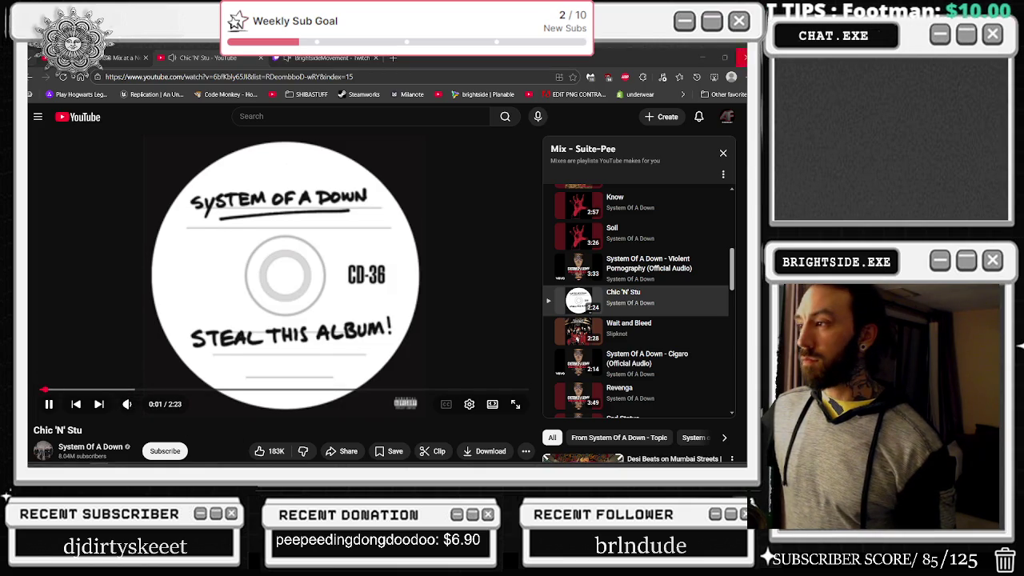
pyautogui.click(702, 58)
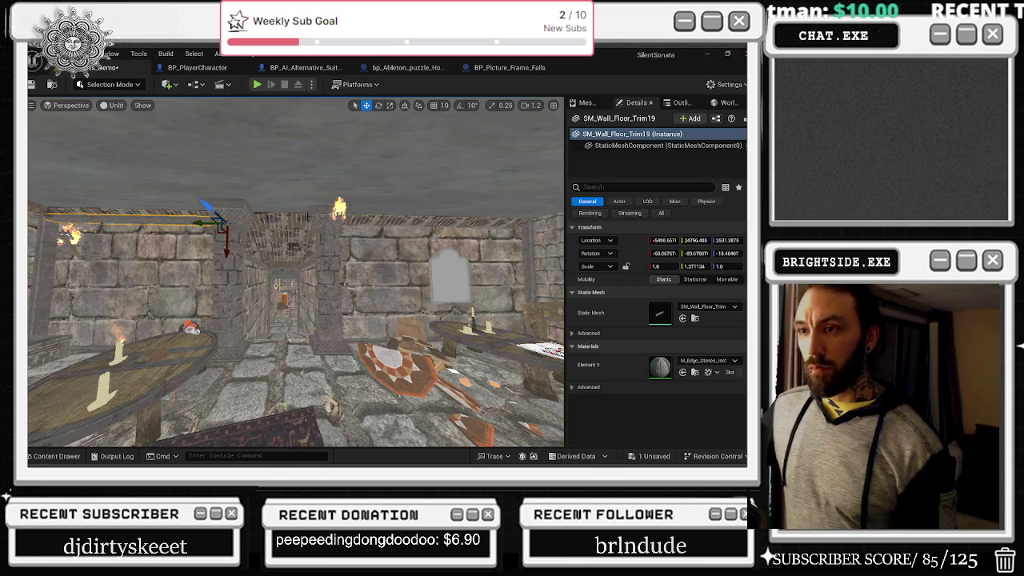
# - Duplicate the wall trim as SM_Wall_Floor_Trim20 and move the copy to the next wall
pyautogui.press('w')
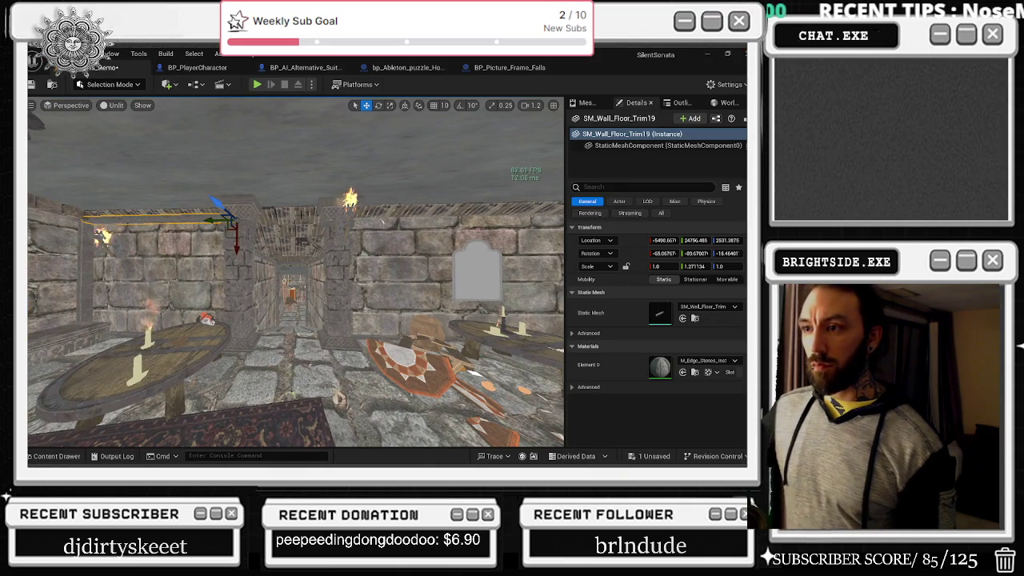
pyautogui.press('e')
pyautogui.press('w')
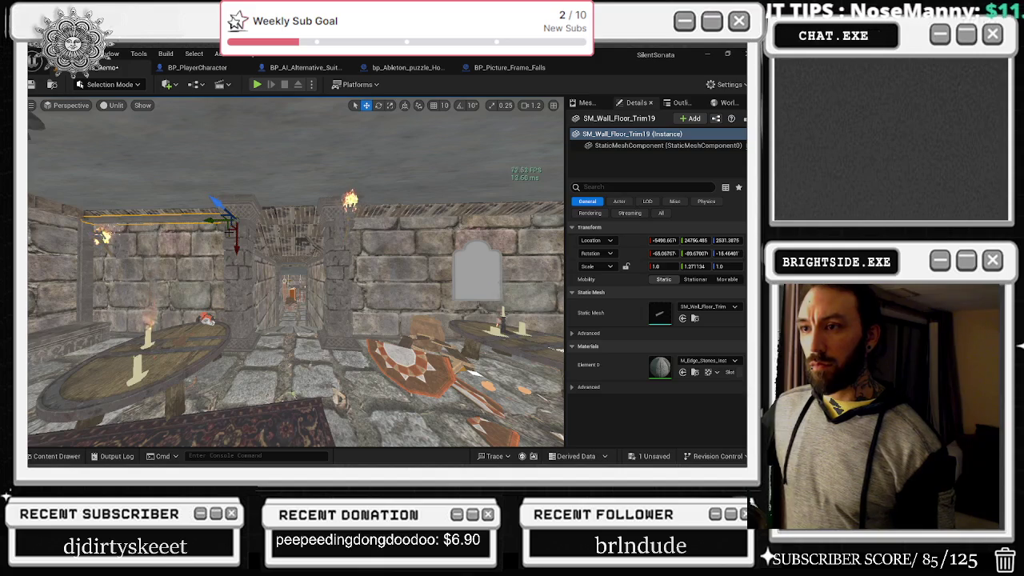
pyautogui.press('e')
pyautogui.press('w')
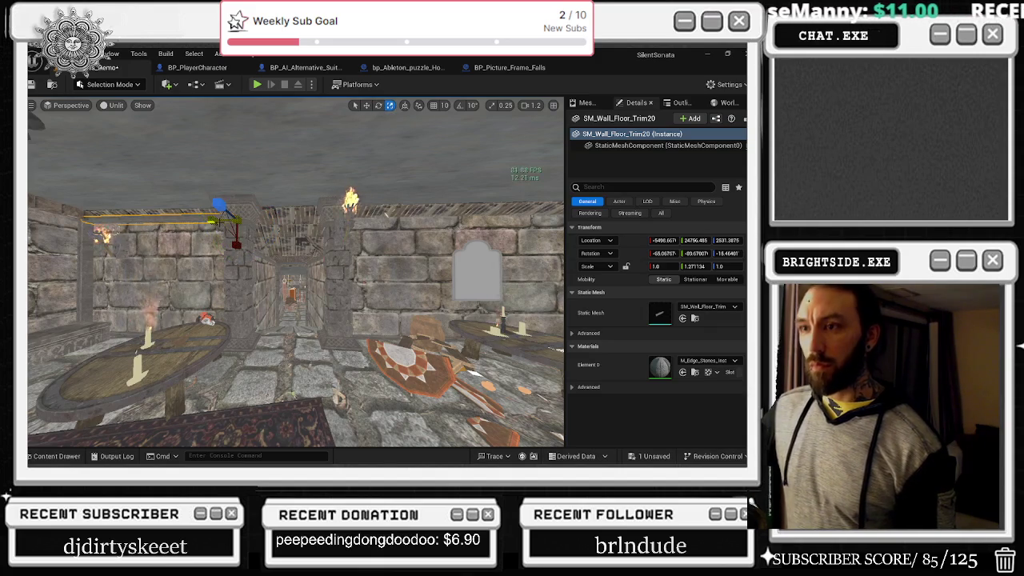
pyautogui.hotkey('ctrl', 'z')
pyautogui.moveTo(506, 220)
pyautogui.mouseDown()
pyautogui.moveTo(521, 208)
pyautogui.moveTo(509, 199)
pyautogui.mouseUp()
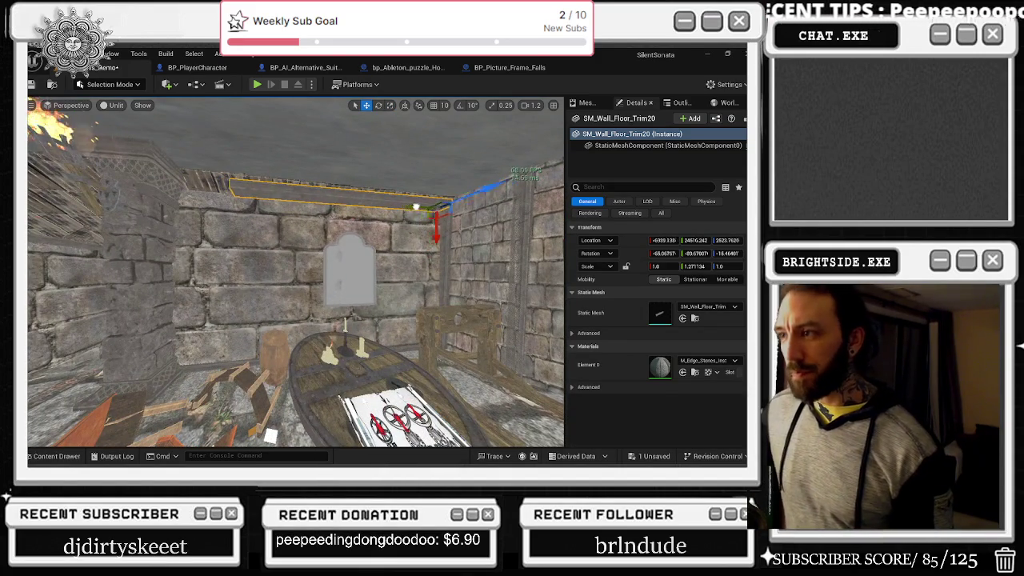
pyautogui.hotkey('ctrl', 'y')
# - Stretch SM_Wall_Floor_Trim20 to about 1.75 on Y along the wall top
pyautogui.press('r')
pyautogui.moveTo(437, 207); pyautogui.dragTo(425, 198)
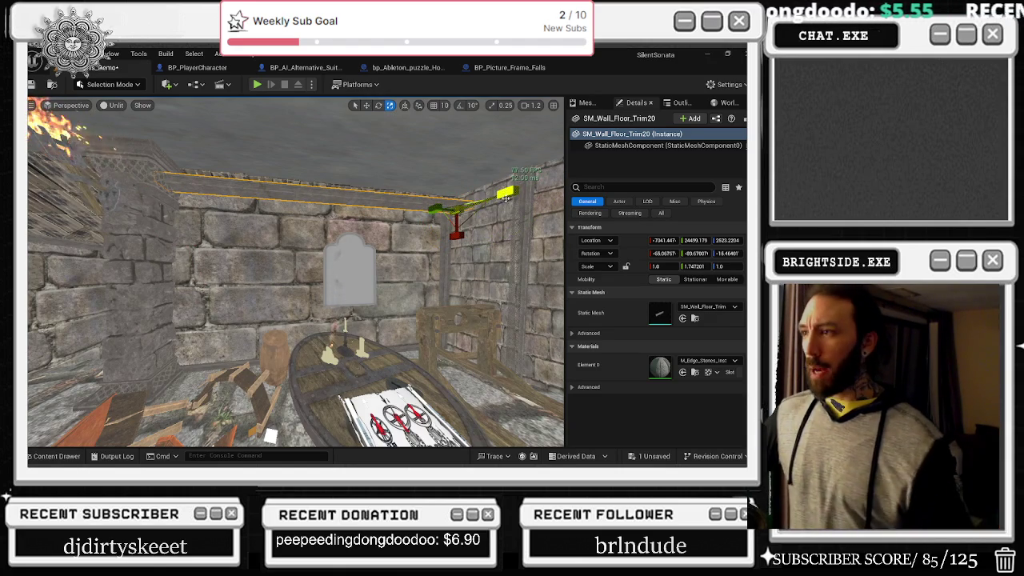
pyautogui.moveTo(425, 198)
pyautogui.mouseDown()
pyautogui.moveTo(452, 200)
pyautogui.moveTo(452, 272)
pyautogui.mouseUp()
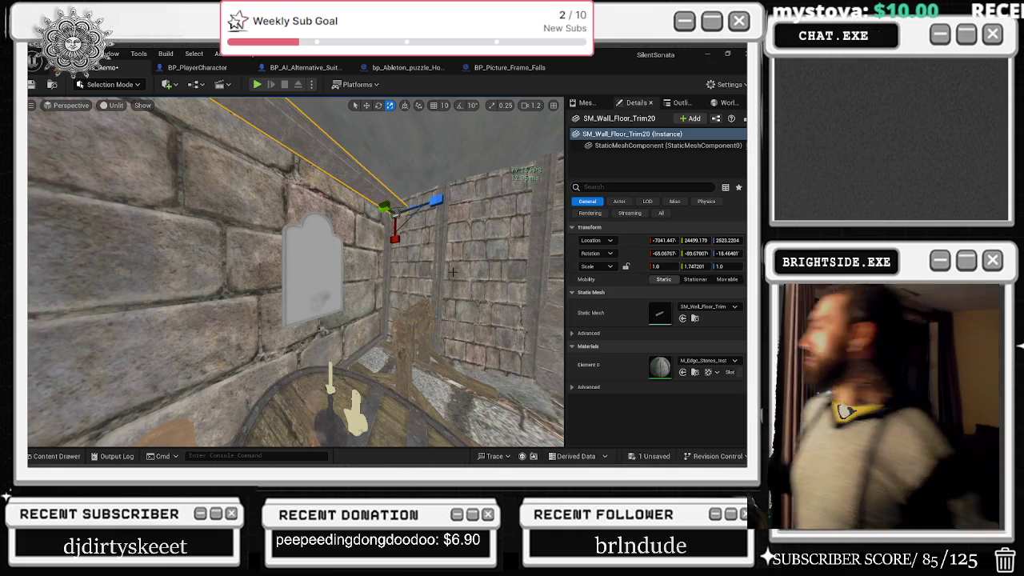
pyautogui.press('w')
pyautogui.moveTo(553, 230)
pyautogui.mouseDown()
pyautogui.moveTo(367, 238)
pyautogui.moveTo(459, 444)
pyautogui.moveTo(400, 436)
pyautogui.moveTo(381, 404)
pyautogui.moveTo(405, 388)
pyautogui.moveTo(356, 386)
pyautogui.moveTo(331, 257)
pyautogui.mouseUp()
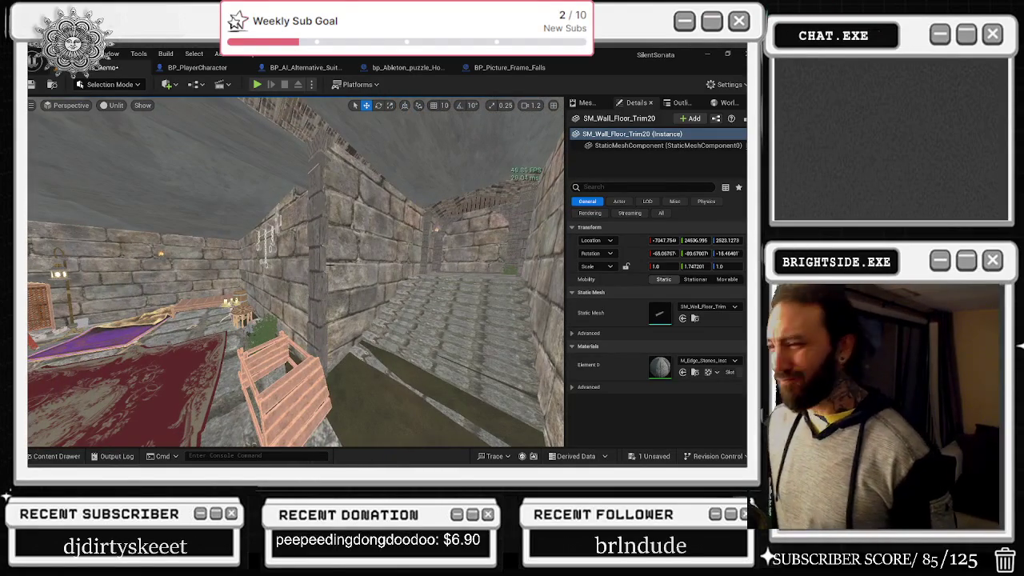
# - Turn the corner pillar into the room, nudge it into the corner and stretch it taller
pyautogui.click(315, 308)
pyautogui.moveTo(315, 307); pyautogui.dragTo(302, 307)
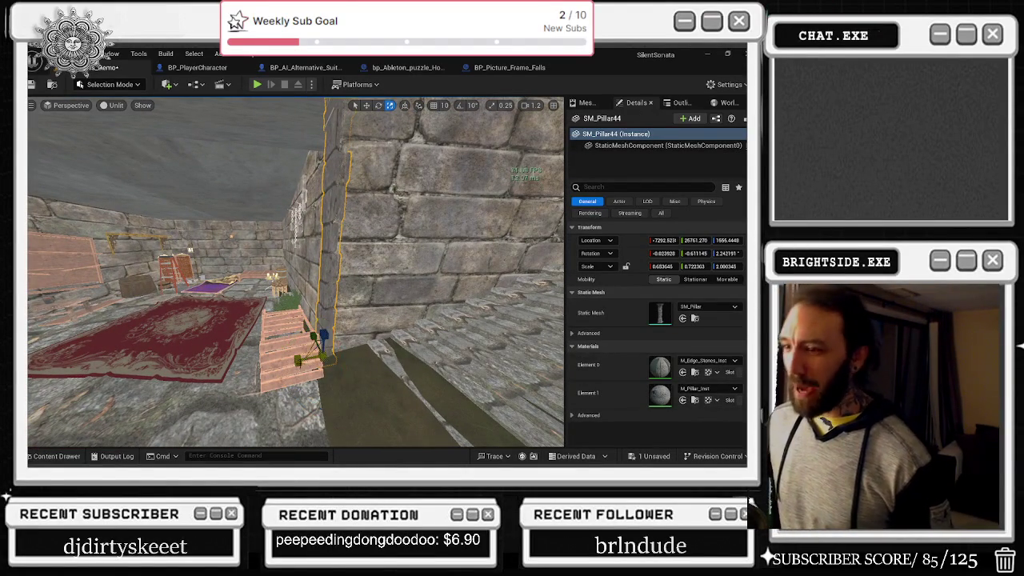
pyautogui.moveTo(301, 401); pyautogui.dragTo(345, 415)
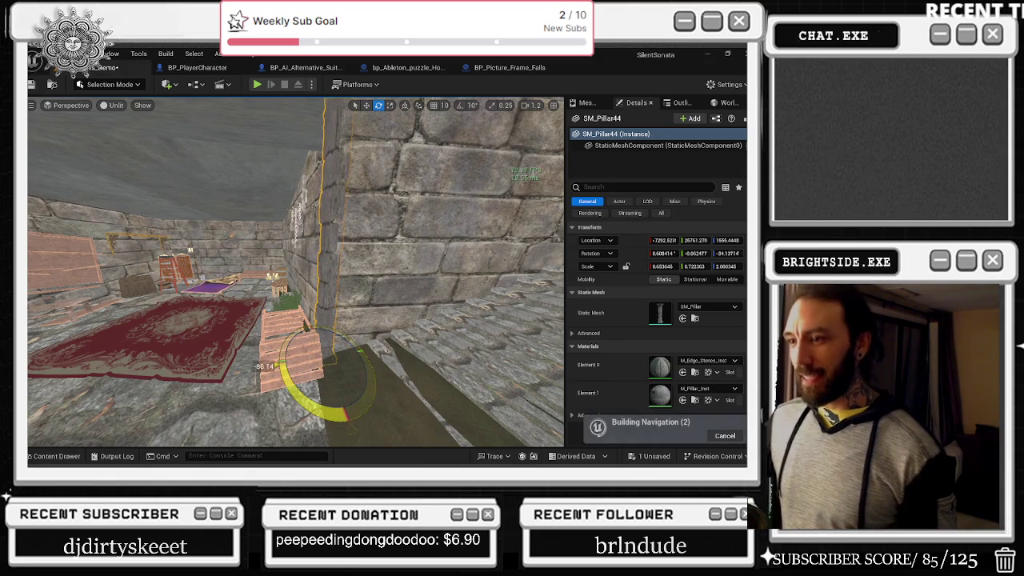
pyautogui.press('w')
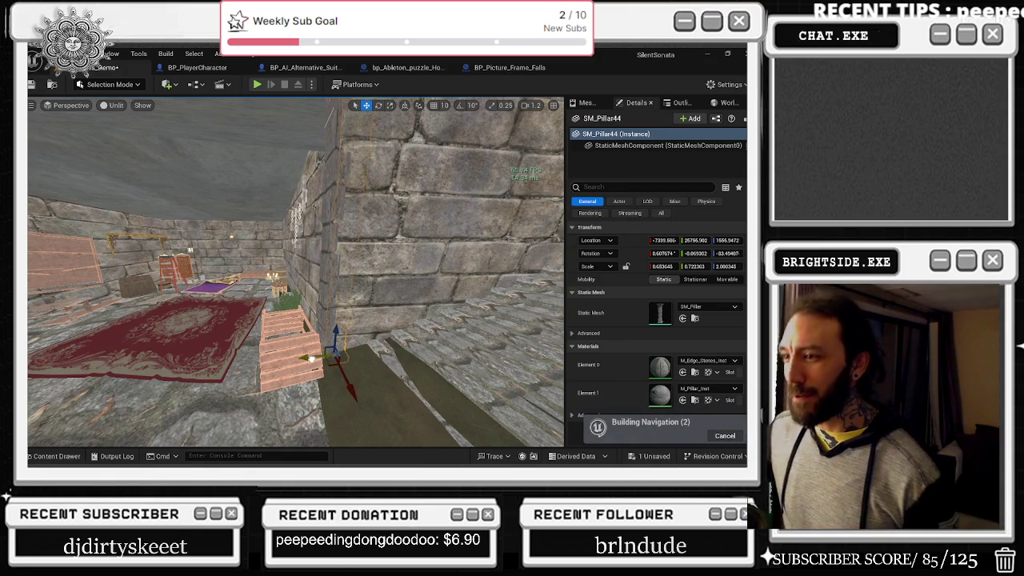
pyautogui.moveTo(332, 353); pyautogui.dragTo(329, 350)
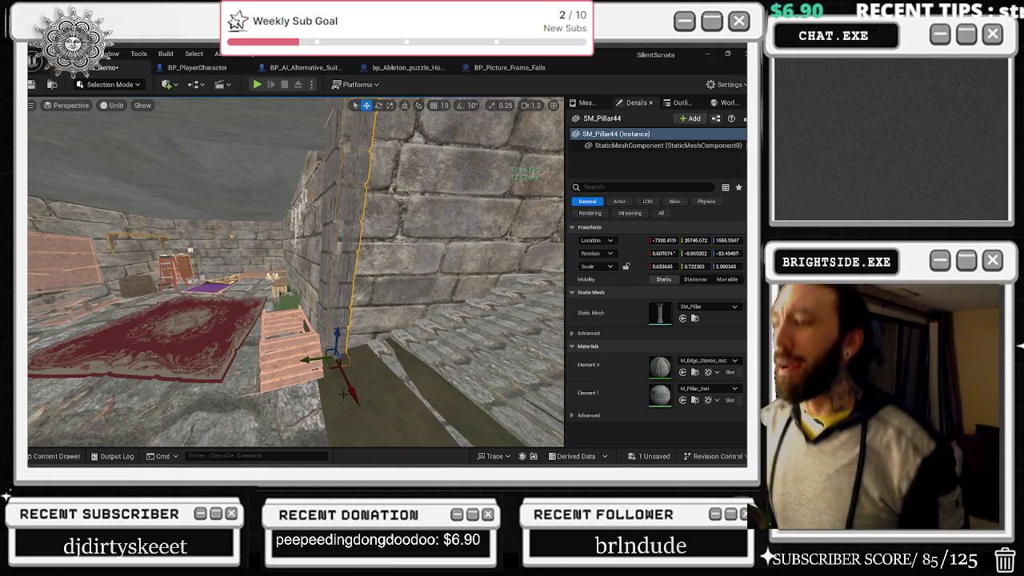
pyautogui.moveTo(346, 391)
pyautogui.mouseDown()
pyautogui.moveTo(303, 364)
pyautogui.moveTo(334, 351)
pyautogui.moveTo(347, 372)
pyautogui.mouseUp()
pyautogui.press('r')
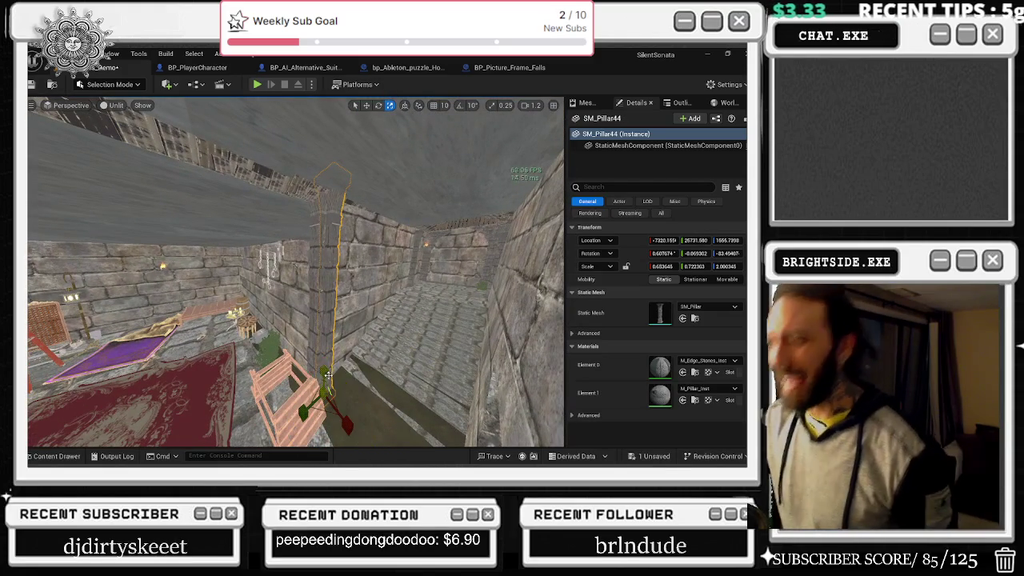
pyautogui.moveTo(325, 386)
pyautogui.mouseDown()
pyautogui.moveTo(327, 373)
pyautogui.moveTo(318, 391)
pyautogui.moveTo(317, 364)
pyautogui.moveTo(355, 337)
pyautogui.moveTo(312, 339)
pyautogui.mouseUp()
# - Nudge SM_Pillar30 into the corner and Alt-drag a pillar copy, SM_Pillar45, along the wall
pyautogui.click(327, 318)
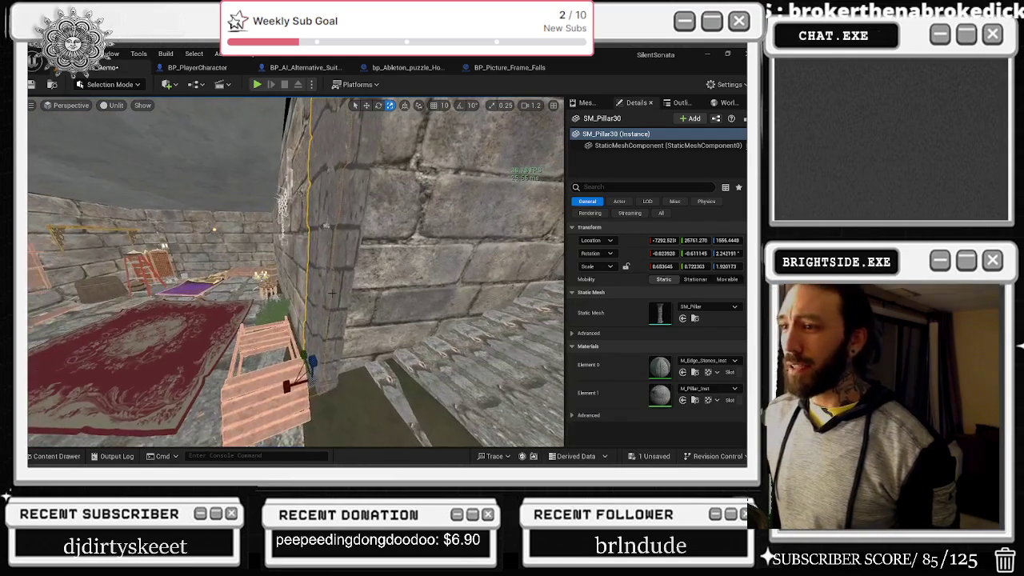
pyautogui.click(345, 320)
pyautogui.click(308, 364)
pyautogui.press('e')
pyautogui.press('w')
pyautogui.moveTo(304, 375)
pyautogui.mouseDown()
pyautogui.moveTo(296, 381)
pyautogui.moveTo(303, 355)
pyautogui.moveTo(256, 320)
pyautogui.mouseUp()
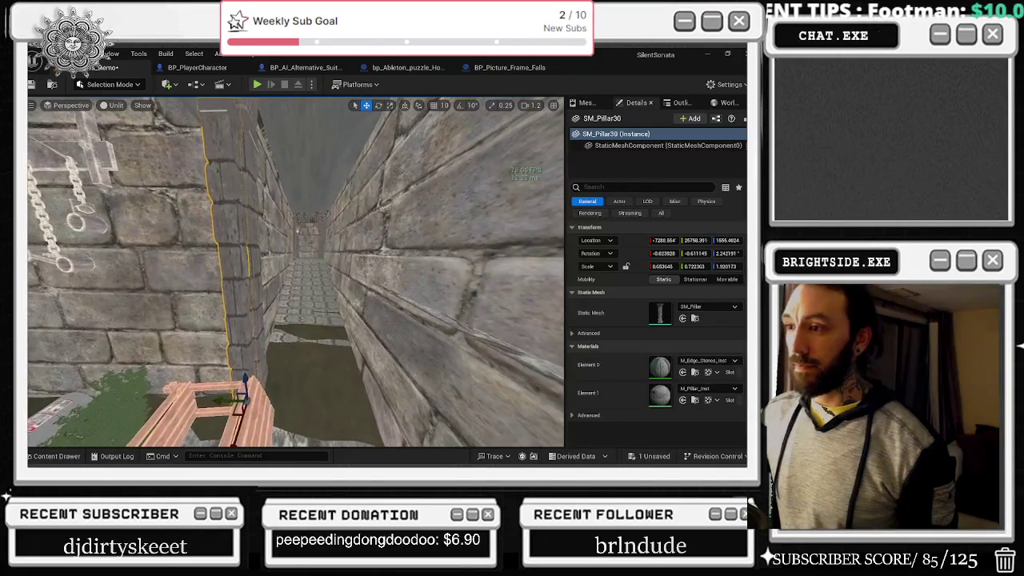
pyautogui.click(256, 264)
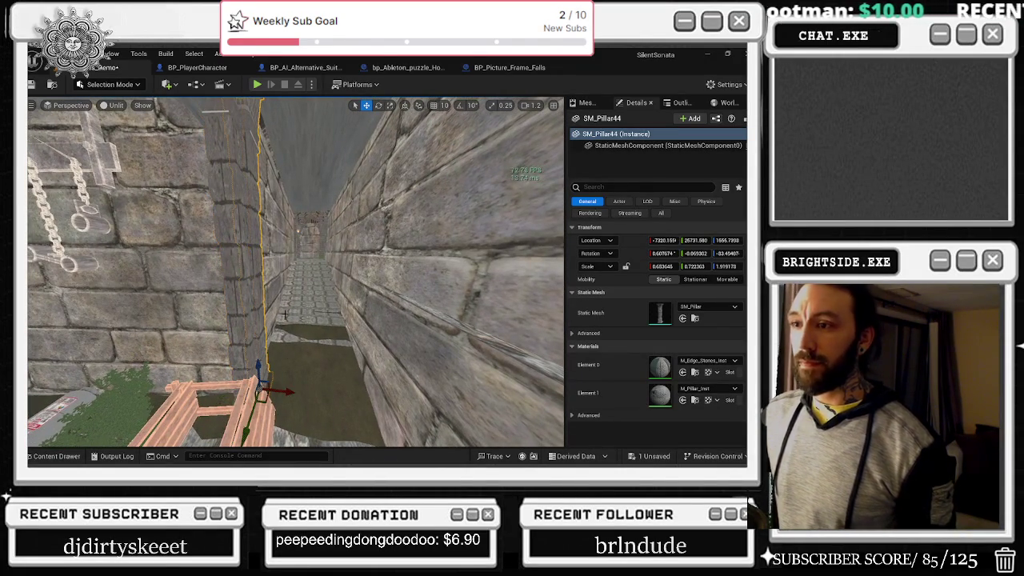
pyautogui.moveTo(286, 391)
pyautogui.mouseDown()
pyautogui.moveTo(400, 388)
pyautogui.moveTo(353, 412)
pyautogui.moveTo(376, 412)
pyautogui.mouseUp()
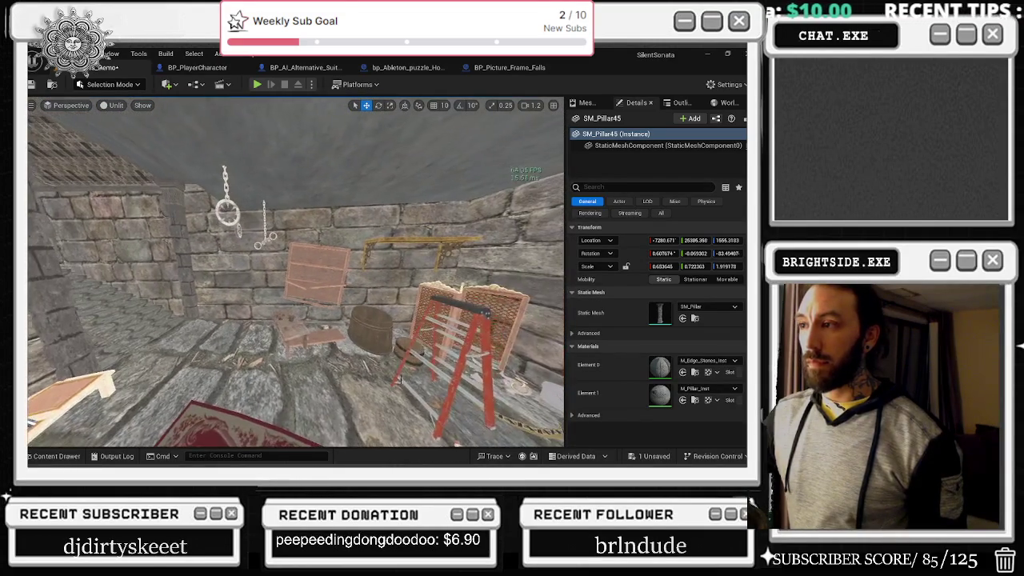
# - Move SM_Pillar46 beside the red ladder into the corner and shrink its Y scale
pyautogui.click(178, 276)
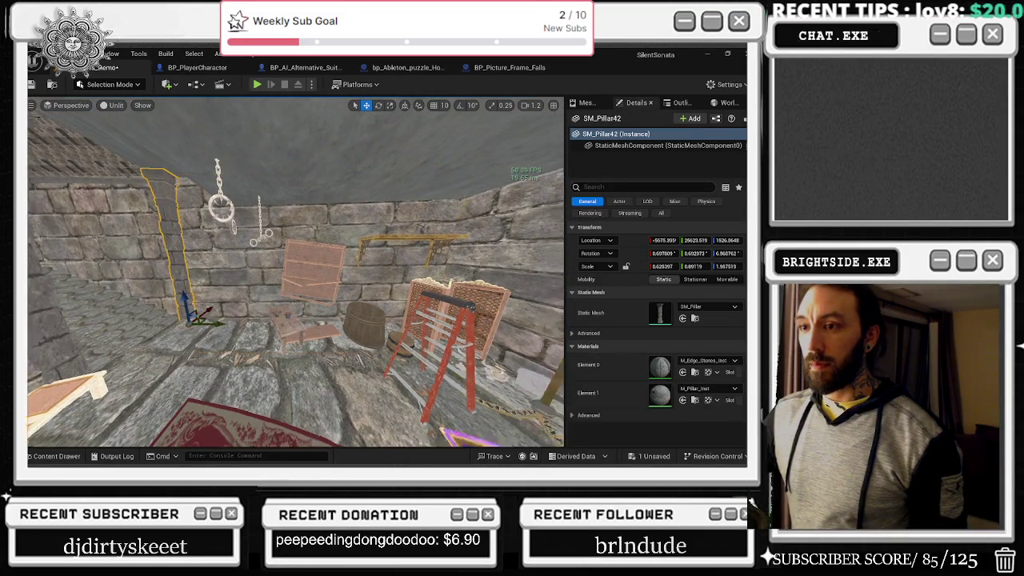
pyautogui.click(394, 335)
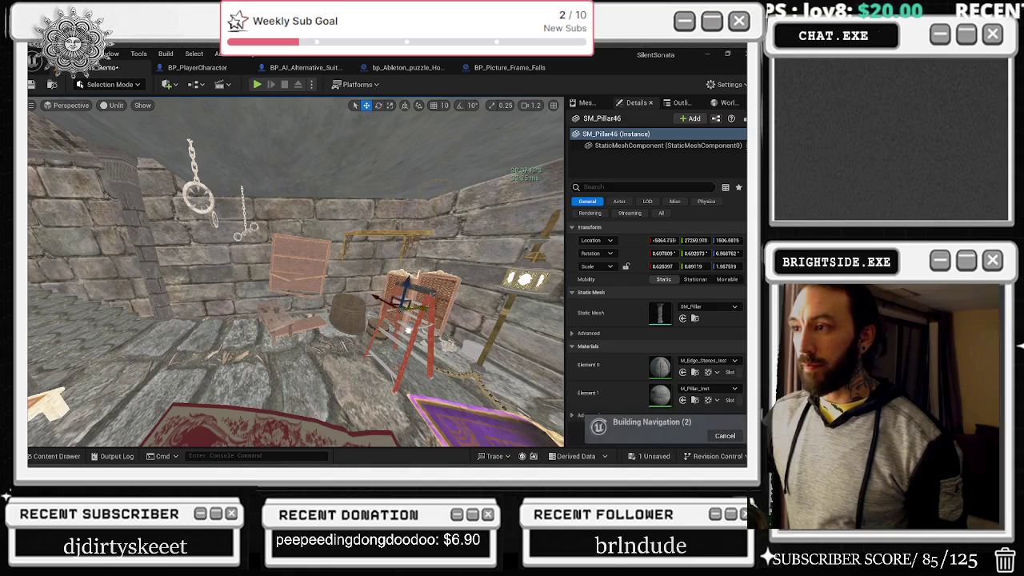
pyautogui.moveTo(365, 302); pyautogui.dragTo(416, 314)
pyautogui.press('r')
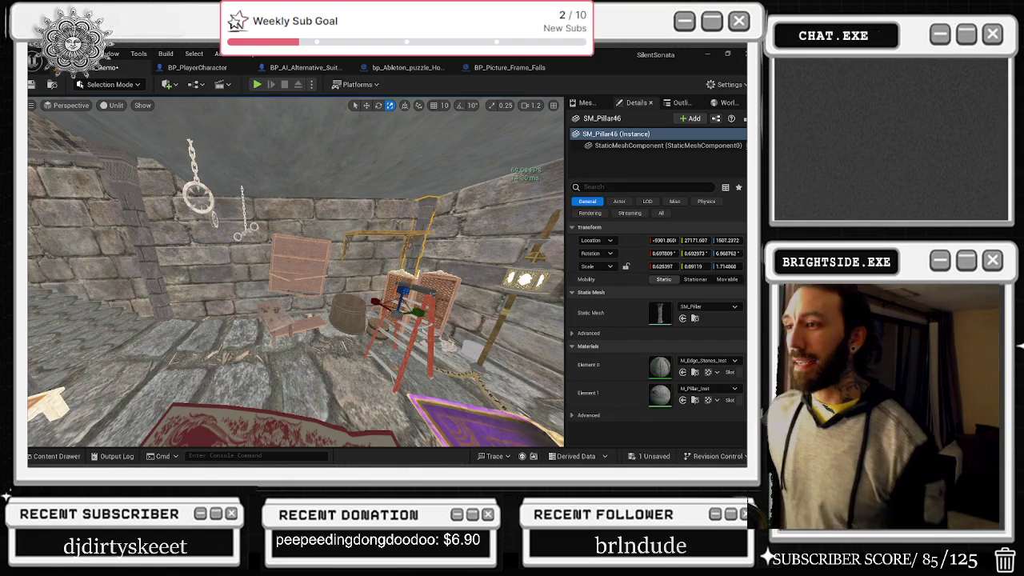
pyautogui.press('w')
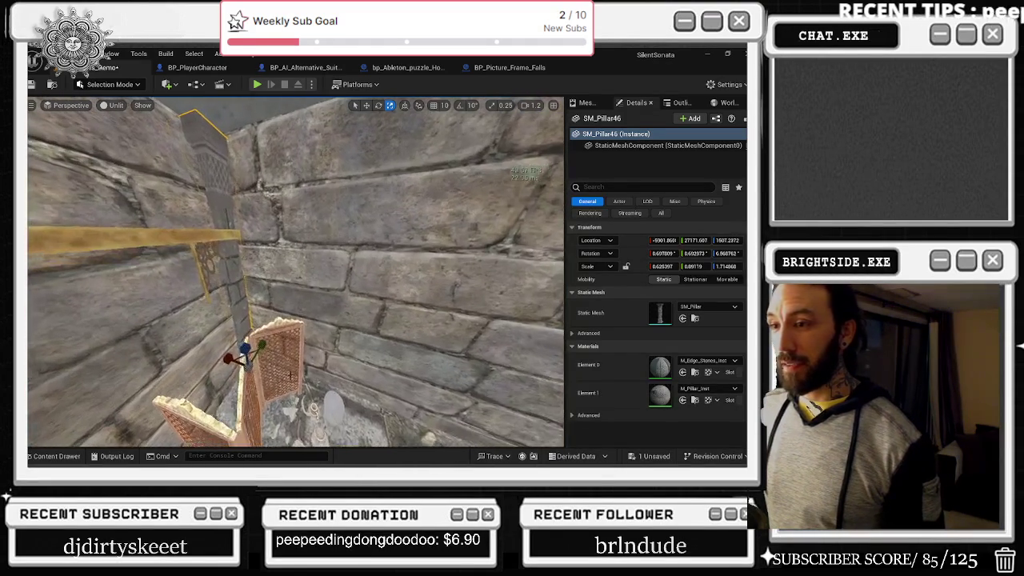
pyautogui.press('w')
pyautogui.moveTo(244, 366)
pyautogui.mouseDown()
pyautogui.moveTo(232, 366)
pyautogui.moveTo(263, 354)
pyautogui.moveTo(192, 360)
pyautogui.mouseUp()
pyautogui.press('r')
pyautogui.press('w')
pyautogui.press('f')
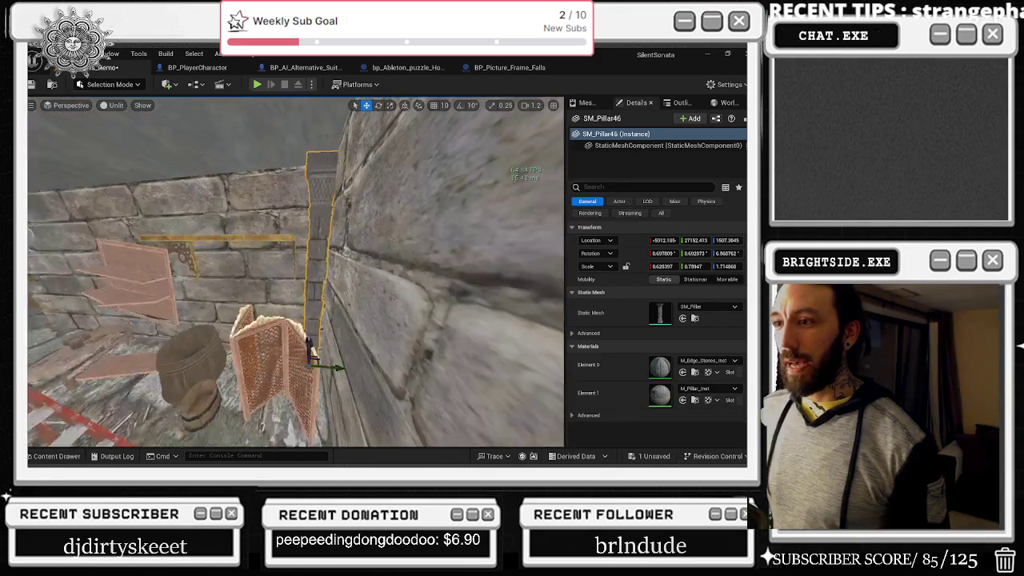
pyautogui.hotkey('alt', 'Tab')
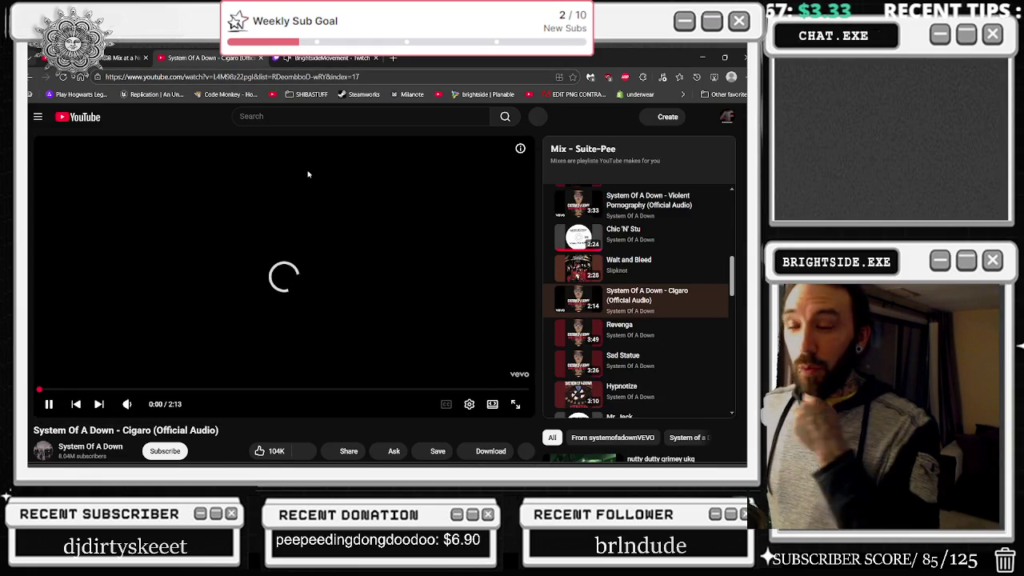
# - Go back to Wait and Bleed with Shift+P, reload and play it, then minimize the browser
pyautogui.click(287, 256)
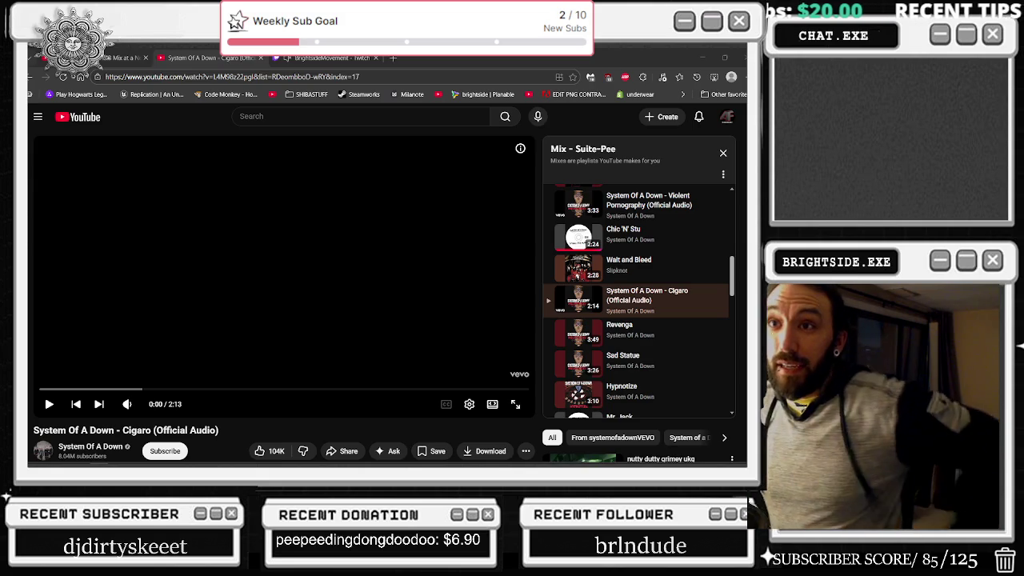
pyautogui.hotkey('shift', 'p')
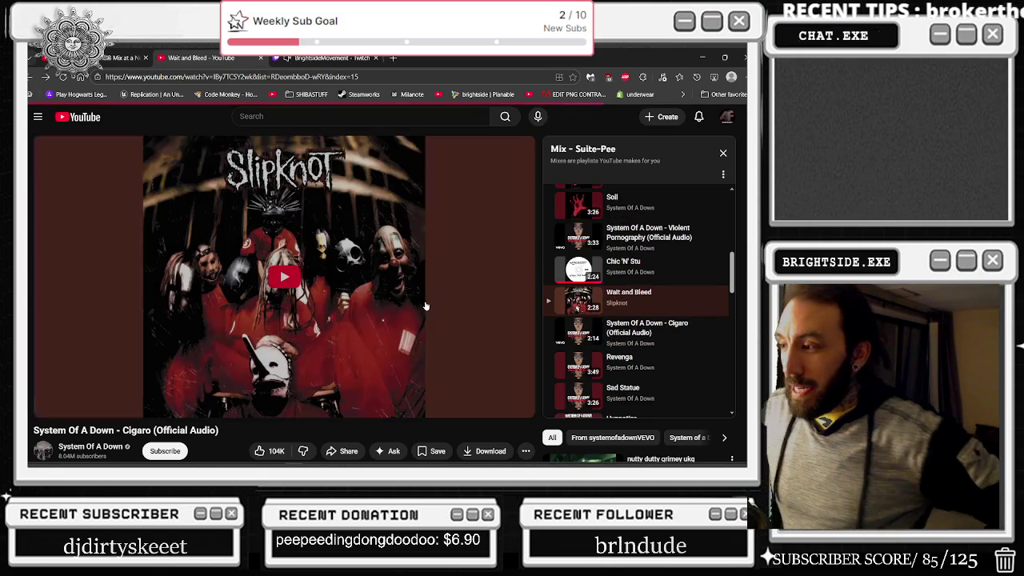
pyautogui.click(265, 77)
pyautogui.press('Return')
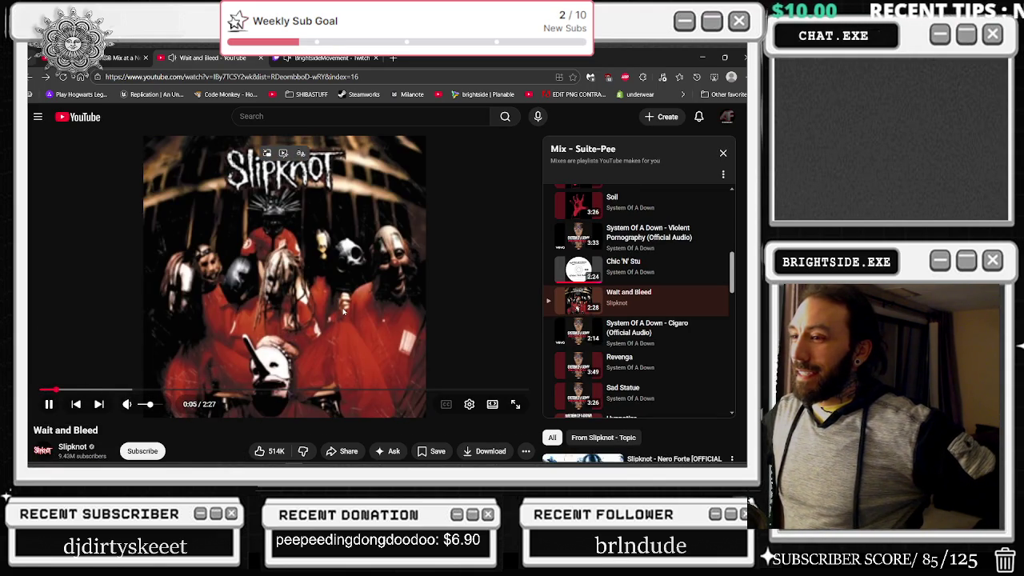
pyautogui.click(409, 245)
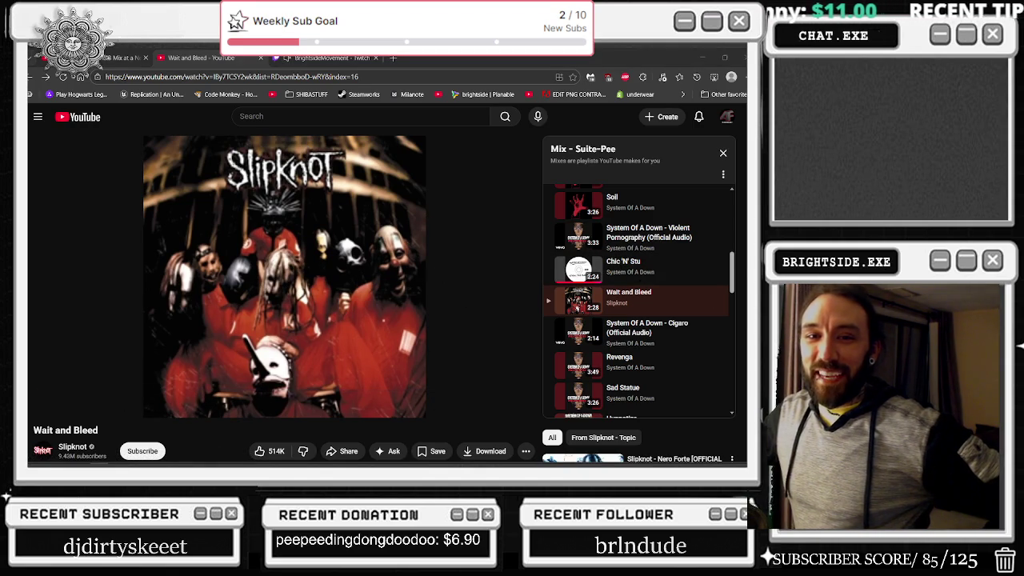
pyautogui.moveTo(311, 226)
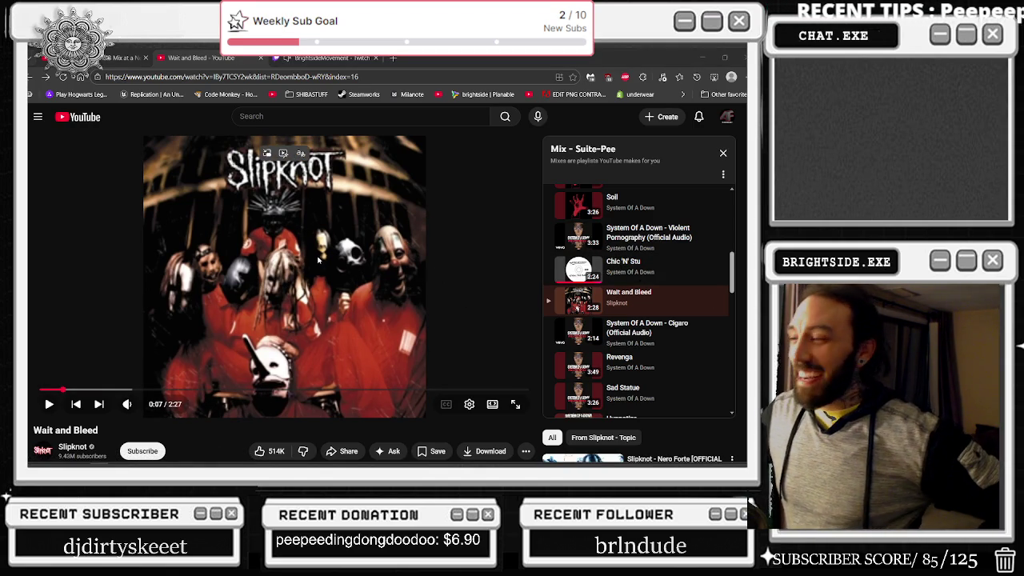
pyautogui.click(319, 259)
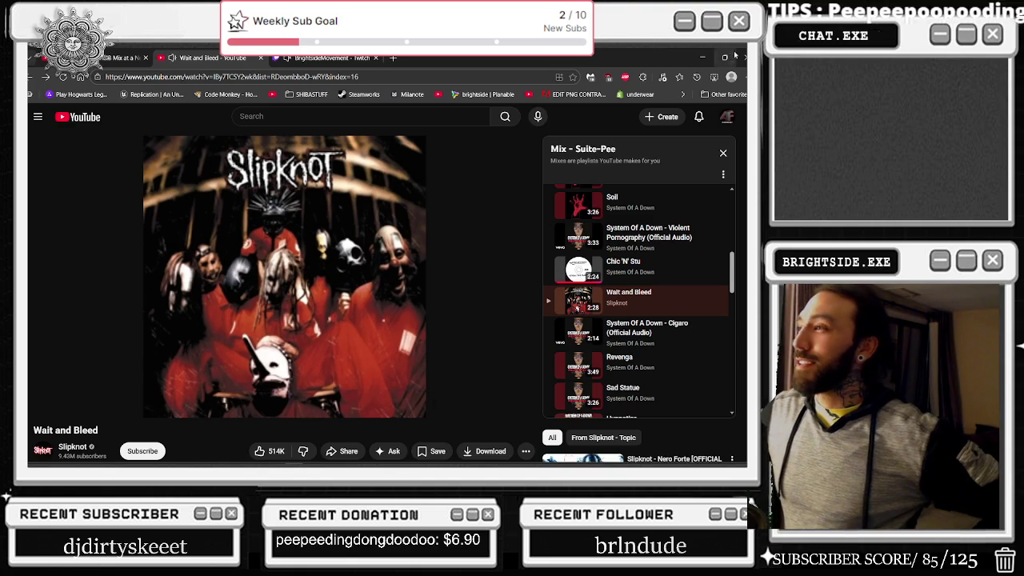
pyautogui.click(704, 59)
pyautogui.moveTo(353, 312); pyautogui.dragTo(236, 324)
# - Straighten SM_Pillar46's tilt back to upright with the rotate gizmo
pyautogui.press('e')
pyautogui.moveTo(231, 394); pyautogui.dragTo(232, 392)
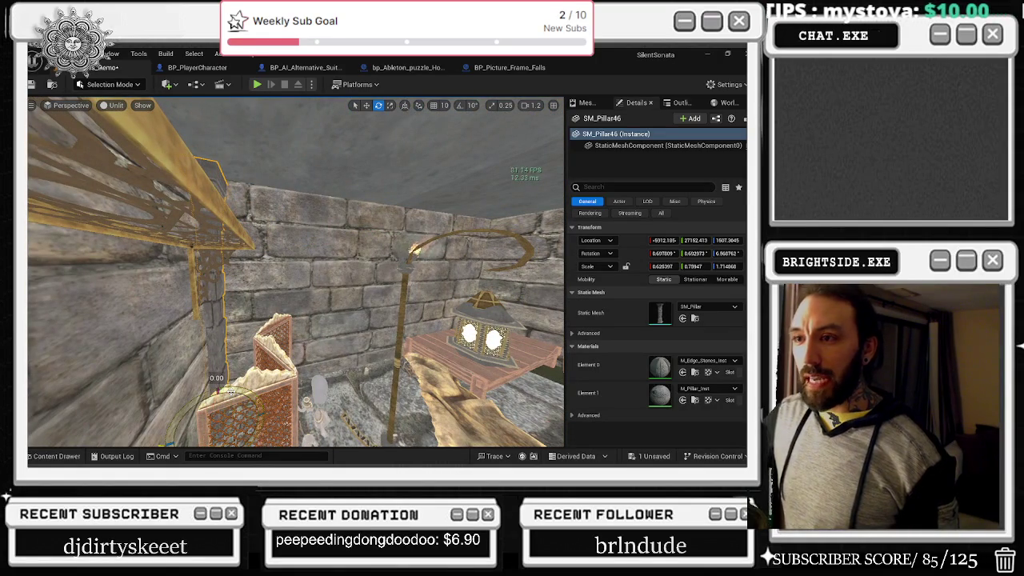
pyautogui.click(231, 393)
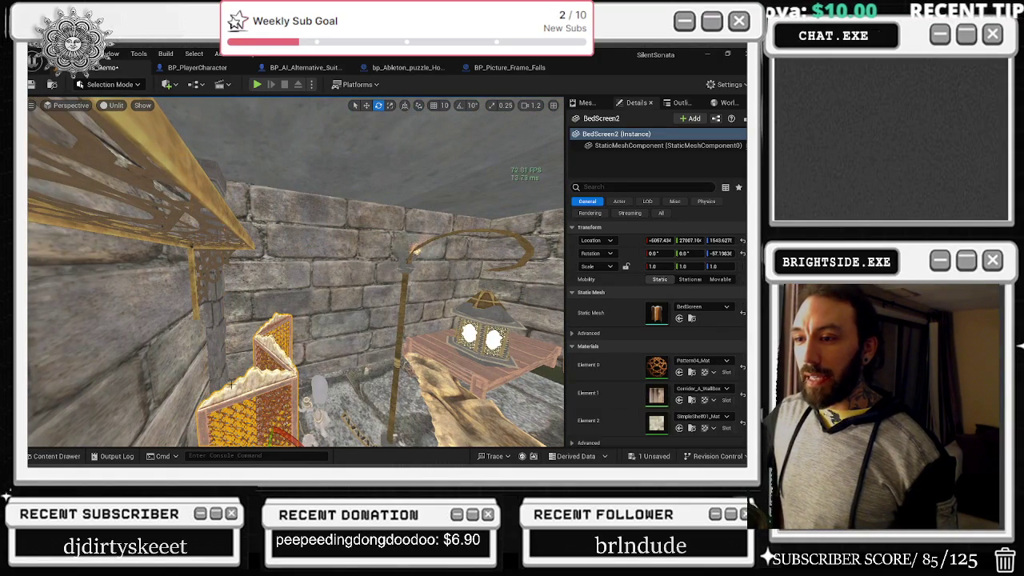
pyautogui.click(214, 424)
pyautogui.press('w')
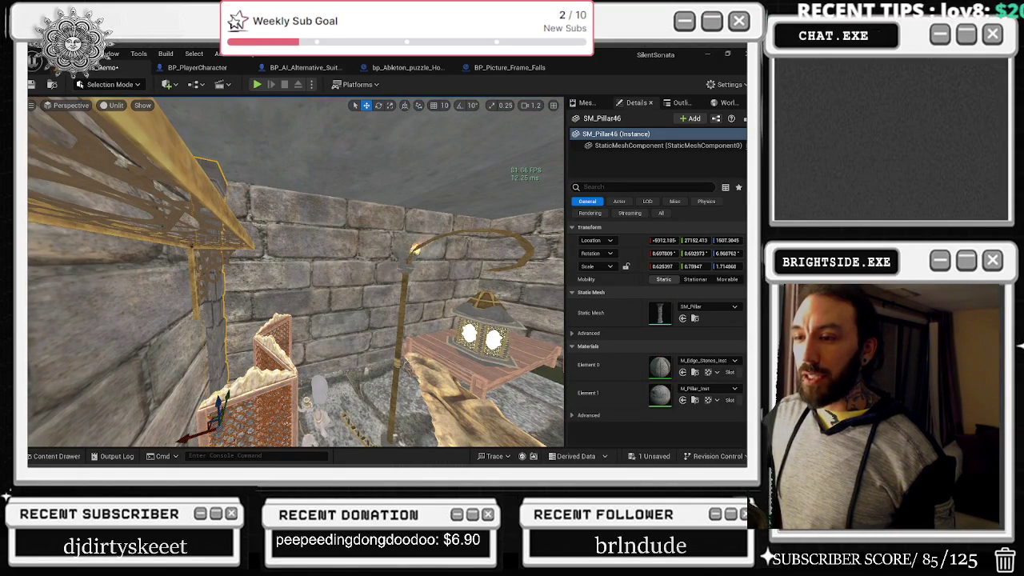
pyautogui.press('Right')
pyautogui.moveTo(188, 441); pyautogui.dragTo(190, 442)
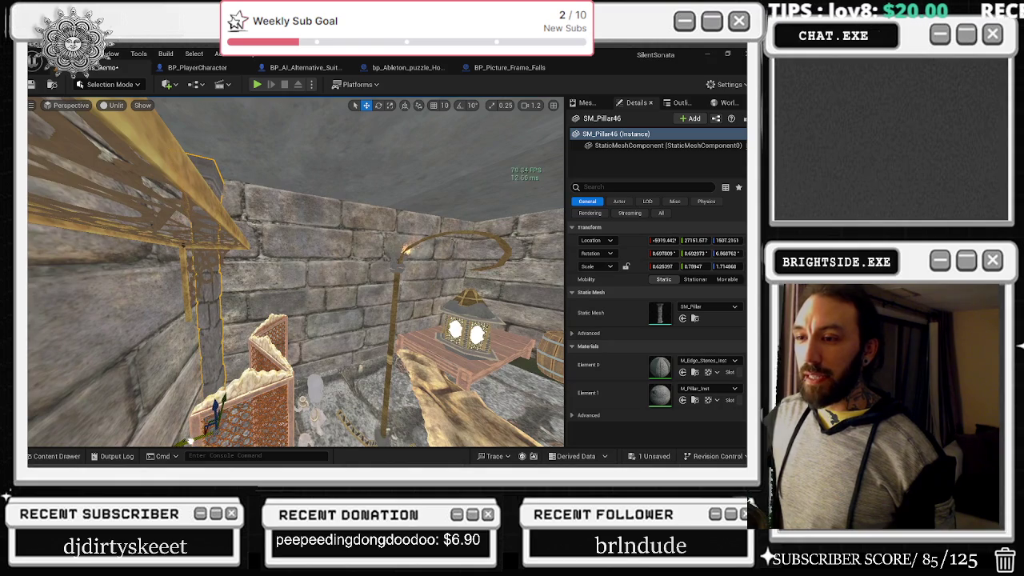
pyautogui.press('e')
pyautogui.moveTo(214, 379); pyautogui.dragTo(246, 401)
pyautogui.moveTo(205, 337); pyautogui.dragTo(211, 339)
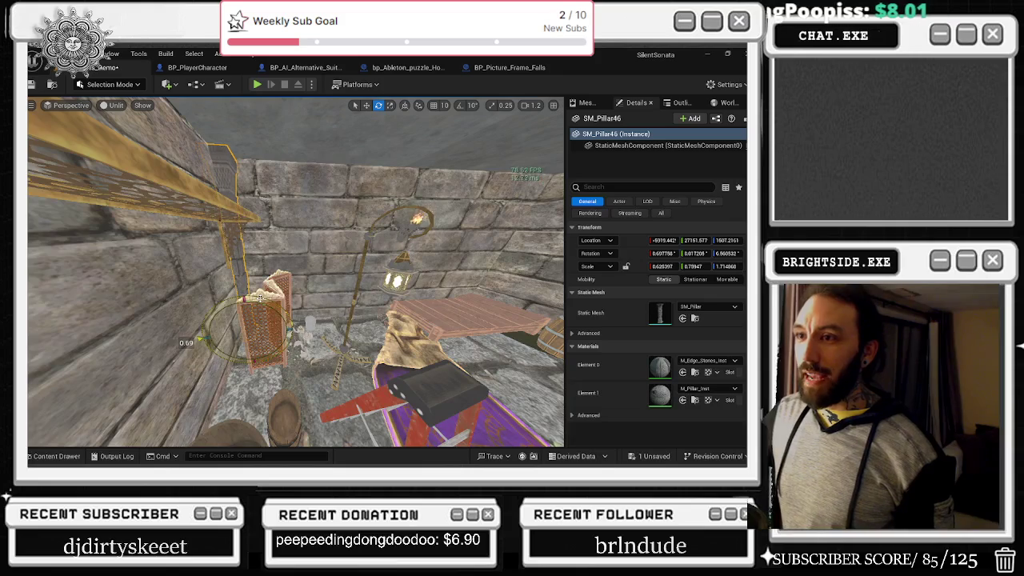
# - Tilt SM_Pillar46 slightly on another axis, checking it from around the room
pyautogui.press('w')
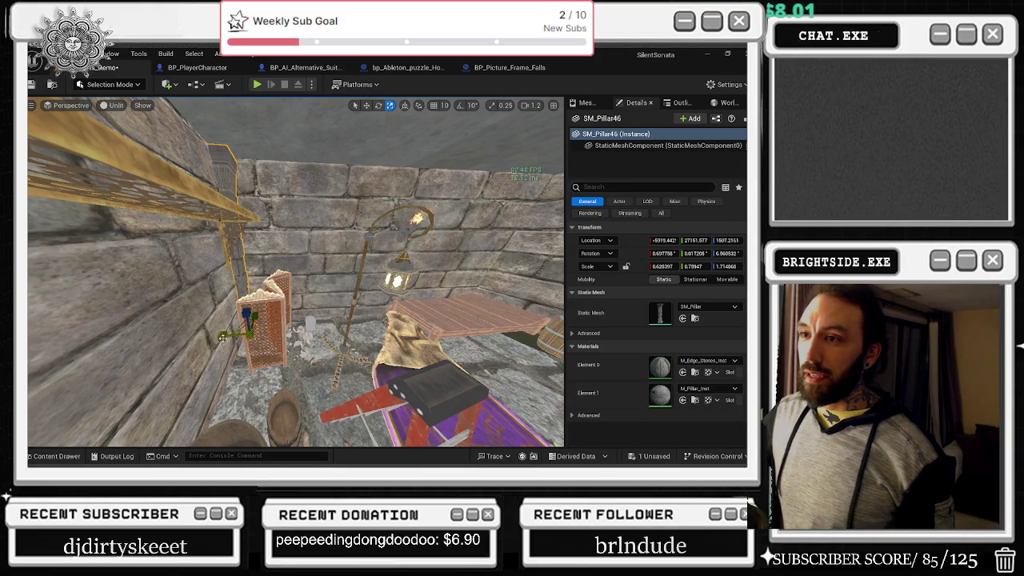
pyautogui.moveTo(246, 401); pyautogui.dragTo(245, 401)
pyautogui.press('e')
pyautogui.moveTo(344, 366); pyautogui.dragTo(340, 389)
pyautogui.moveTo(254, 297); pyautogui.dragTo(254, 298)
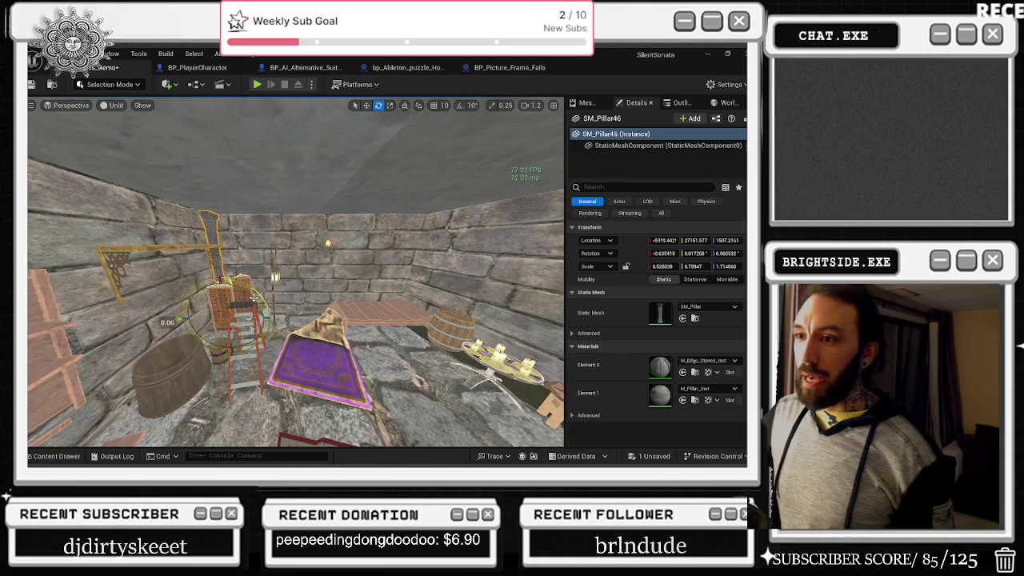
pyautogui.moveTo(266, 287); pyautogui.dragTo(266, 287)
pyautogui.moveTo(299, 250); pyautogui.dragTo(298, 250)
pyautogui.moveTo(333, 212); pyautogui.dragTo(332, 213)
# - Alt-drag a copy, SM_Pillar47, into the corner beside the table and barrel
pyautogui.press('r')
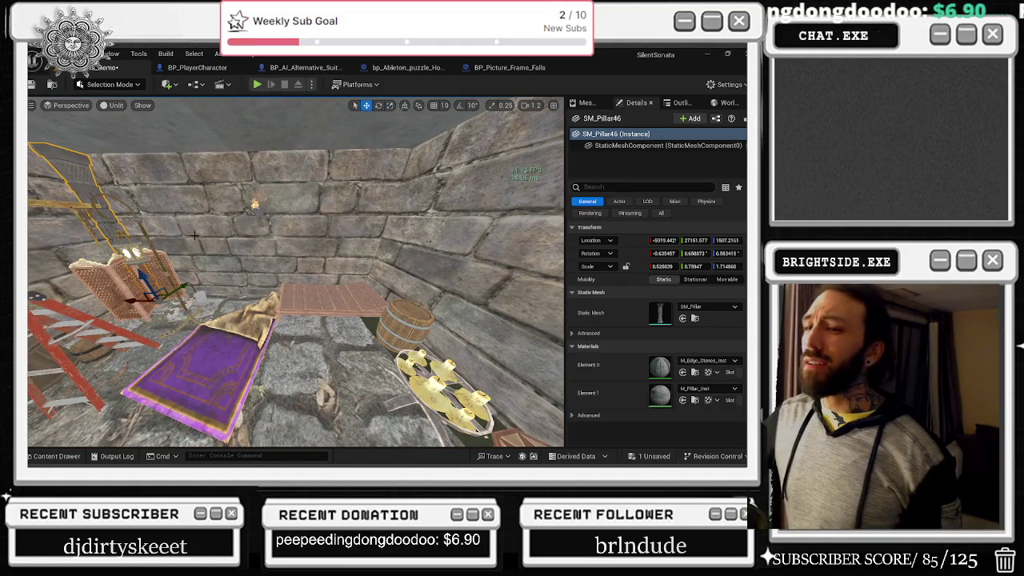
pyautogui.moveTo(141, 303); pyautogui.dragTo(338, 304)
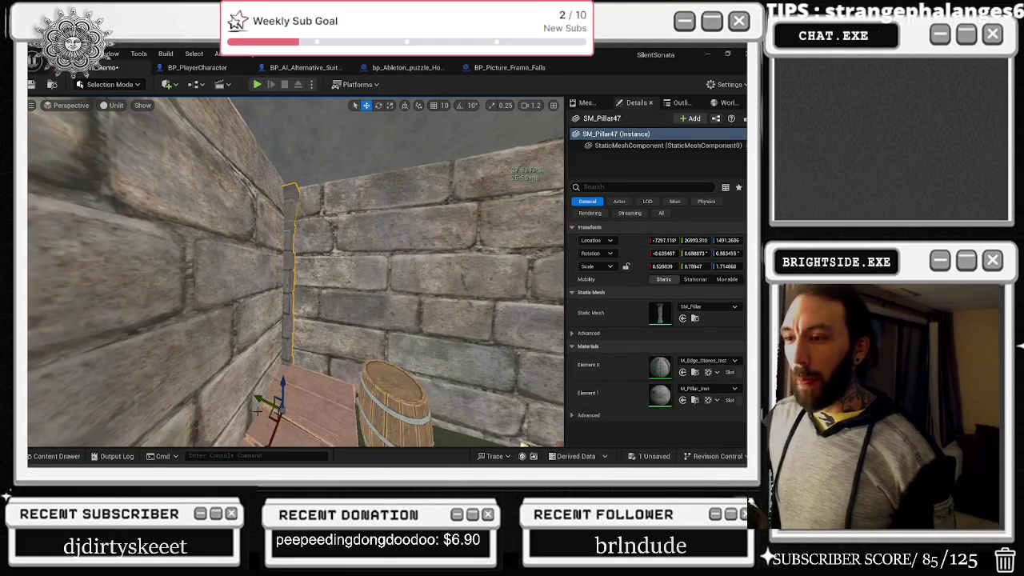
pyautogui.moveTo(261, 400); pyautogui.dragTo(269, 404)
# - Tilt the second pillar SM_Pillar47 by about a degree
pyautogui.press('e')
pyautogui.moveTo(340, 344); pyautogui.dragTo(339, 348)
pyautogui.moveTo(226, 307); pyautogui.dragTo(226, 307)
# - Shift WoodenBed01 slightly along the floor and turn it about 3.7°
pyautogui.click(225, 308)
pyautogui.press('r')
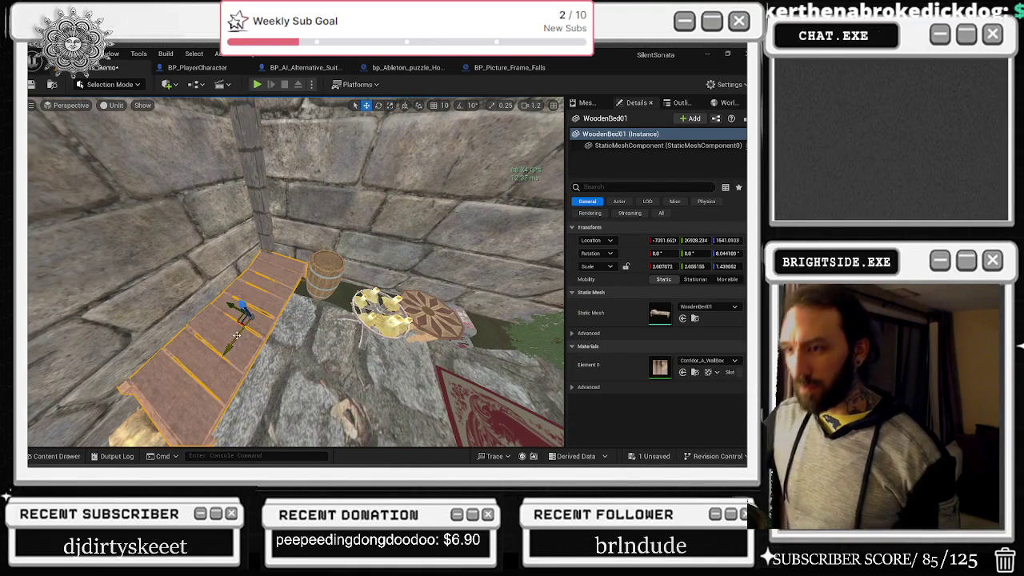
pyautogui.moveTo(239, 319)
pyautogui.mouseDown()
pyautogui.moveTo(248, 324)
pyautogui.moveTo(219, 369)
pyautogui.mouseUp()
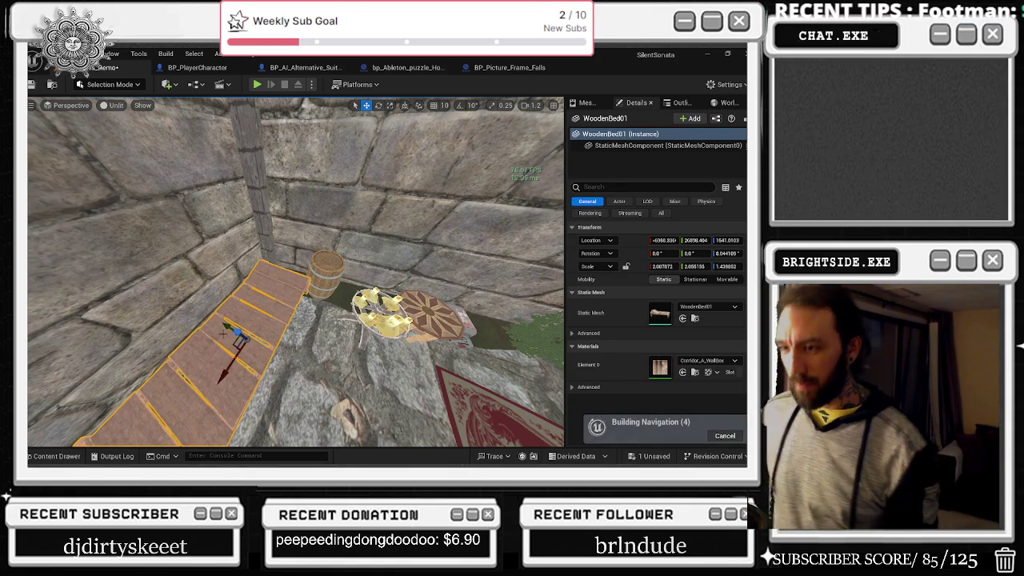
pyautogui.moveTo(228, 328); pyautogui.dragTo(221, 327)
pyautogui.moveTo(230, 369); pyautogui.dragTo(200, 396)
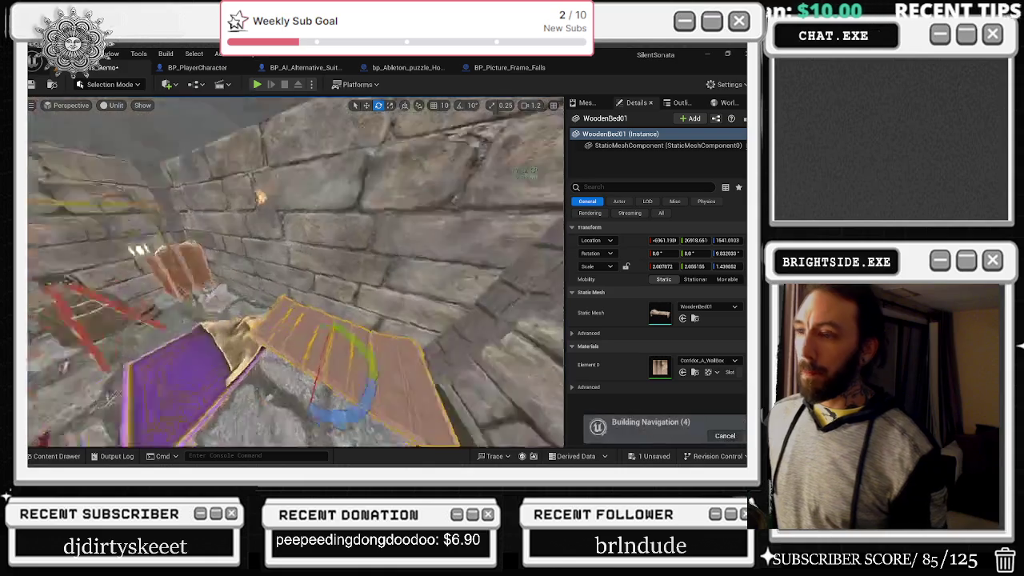
# - Look around the room and select the wall-floor trim piece SM_Wall_Floor_Trim10
pyautogui.click(304, 345)
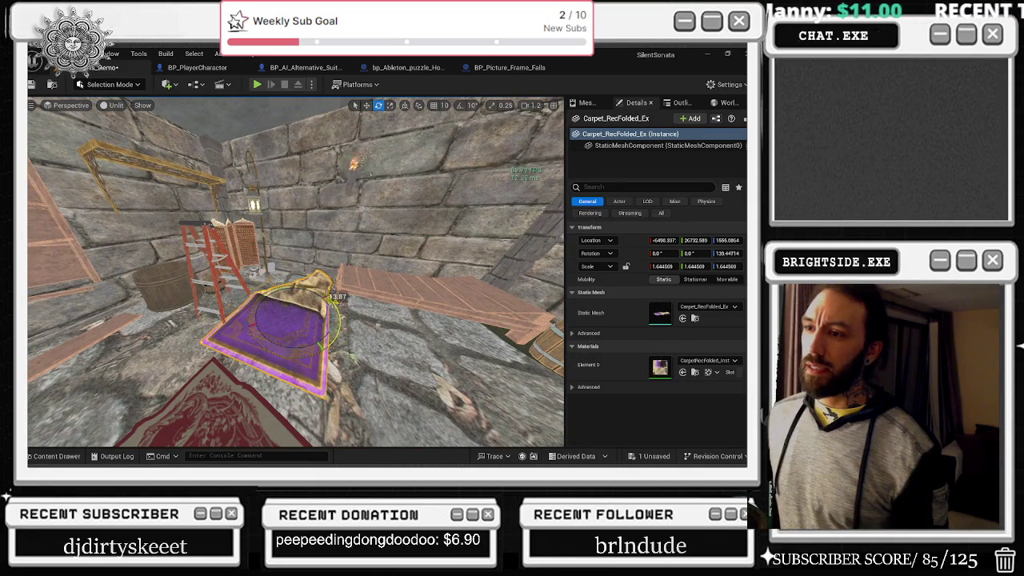
pyautogui.moveTo(271, 285)
pyautogui.mouseDown()
pyautogui.moveTo(240, 304)
pyautogui.moveTo(305, 277)
pyautogui.moveTo(224, 272)
pyautogui.moveTo(312, 277)
pyautogui.moveTo(258, 276)
pyautogui.mouseUp()
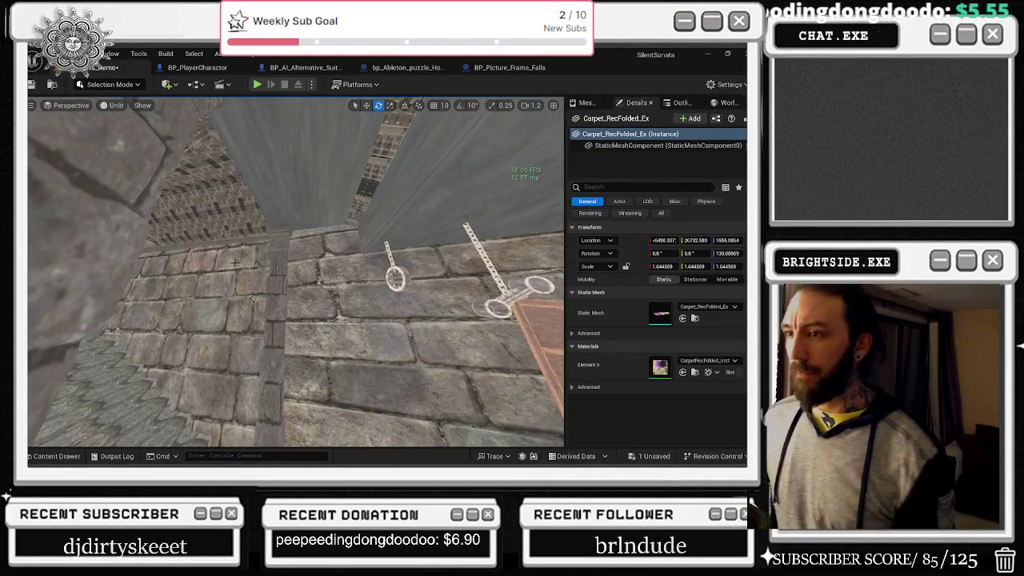
pyautogui.moveTo(258, 276)
pyautogui.mouseDown()
pyautogui.moveTo(207, 230)
pyautogui.moveTo(429, 268)
pyautogui.moveTo(442, 282)
pyautogui.mouseUp()
pyautogui.click(207, 230)
# - Focus on the wall-floor trim piece and move it along the wall
pyautogui.press('r')
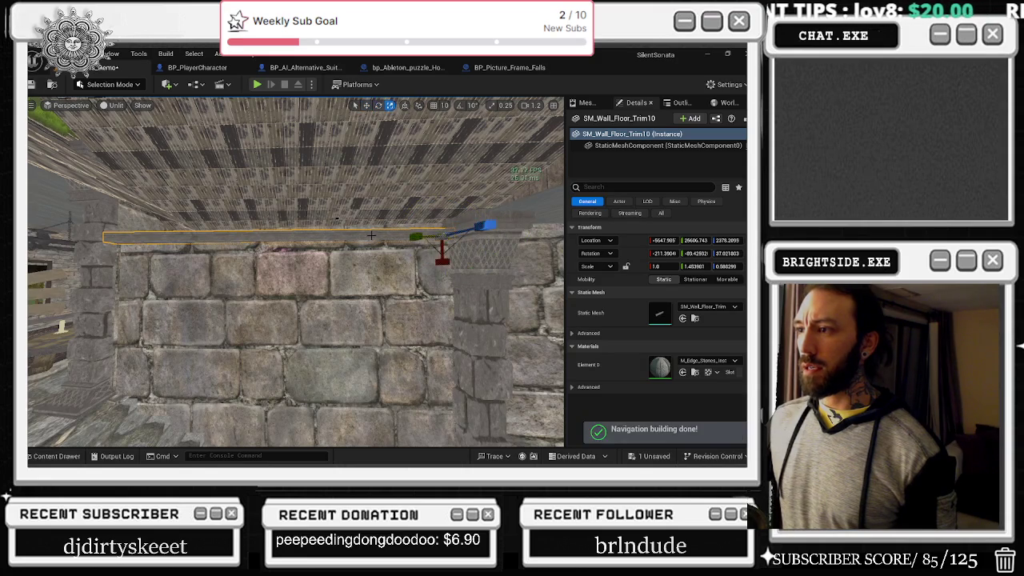
pyautogui.press('f')
pyautogui.moveTo(296, 272); pyautogui.dragTo(232, 253)
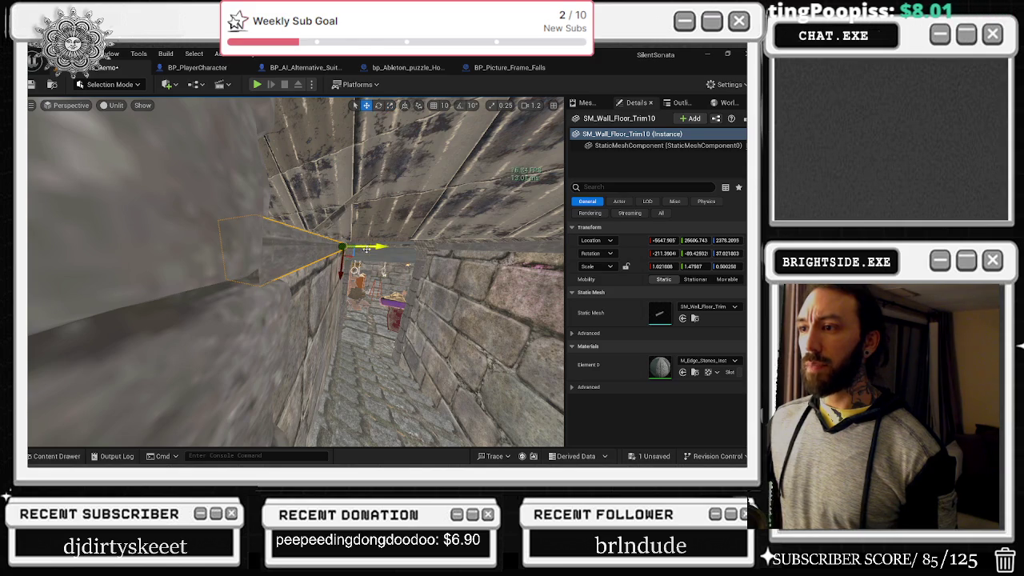
pyautogui.moveTo(233, 253); pyautogui.dragTo(260, 249)
pyautogui.moveTo(432, 249)
pyautogui.mouseDown()
pyautogui.moveTo(441, 245)
pyautogui.moveTo(308, 164)
pyautogui.moveTo(436, 241)
pyautogui.moveTo(328, 243)
pyautogui.moveTo(415, 242)
pyautogui.mouseUp()
pyautogui.press('e')
pyautogui.press('r')
pyautogui.press('e')
pyautogui.press('r')
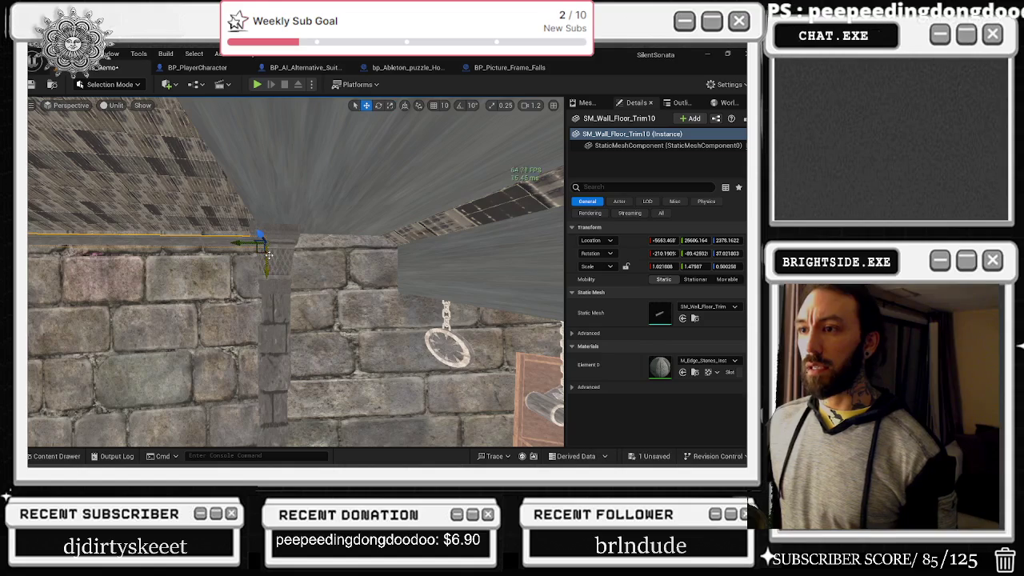
# - Duplicate the trim piece and slide the copy further along the wall
pyautogui.moveTo(249, 248); pyautogui.dragTo(430, 248)
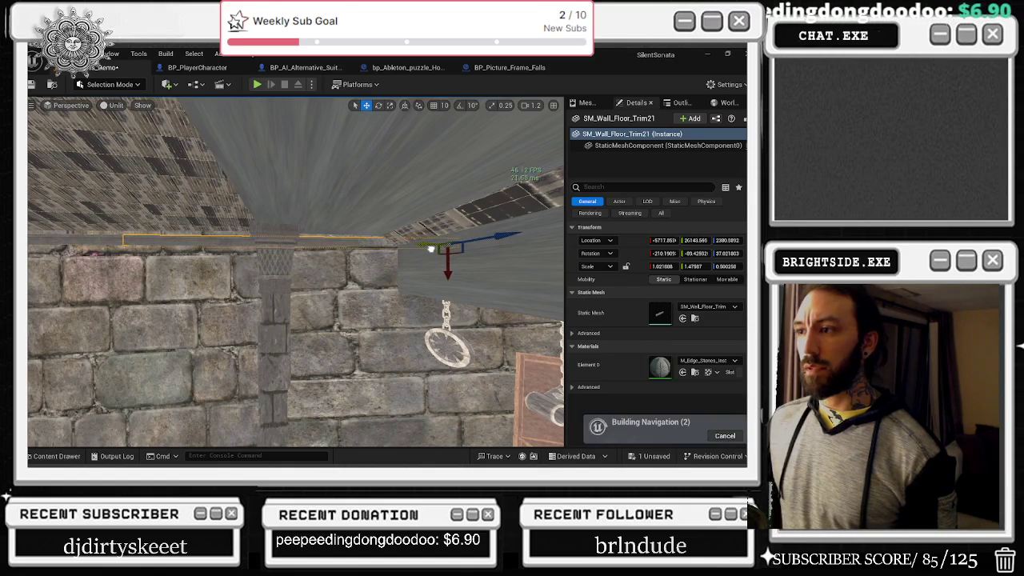
pyautogui.moveTo(347, 281)
pyautogui.mouseDown()
pyautogui.moveTo(300, 283)
pyautogui.moveTo(296, 212)
pyautogui.moveTo(300, 350)
pyautogui.moveTo(412, 332)
pyautogui.moveTo(400, 302)
pyautogui.moveTo(506, 337)
pyautogui.moveTo(464, 338)
pyautogui.moveTo(450, 326)
pyautogui.moveTo(495, 320)
pyautogui.mouseUp()
pyautogui.press('e')
pyautogui.press('r')
pyautogui.moveTo(416, 305)
pyautogui.mouseDown()
pyautogui.moveTo(360, 296)
pyautogui.moveTo(422, 307)
pyautogui.moveTo(394, 289)
pyautogui.moveTo(352, 297)
pyautogui.mouseUp()
pyautogui.press('w')
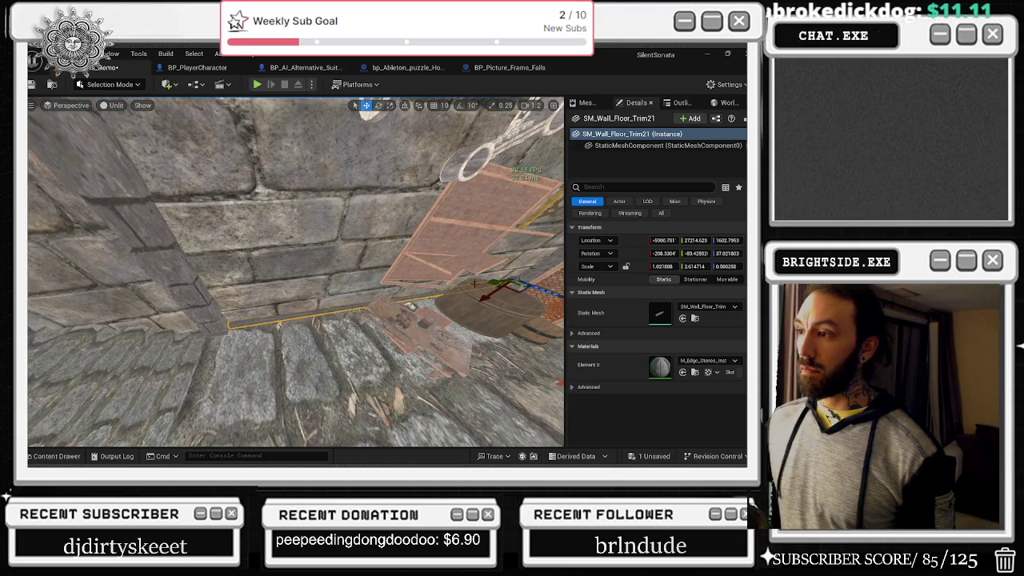
pyautogui.press('e')
pyautogui.press('r')
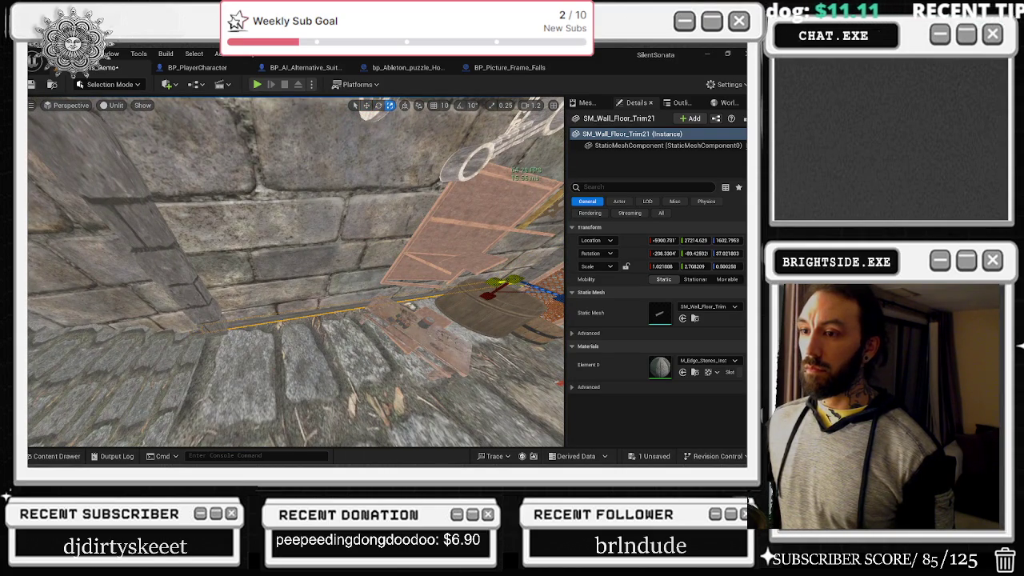
# - Switch to the YouTube window showing Mr. Jack from the Suite-Pee mix
pyautogui.hotkey('alt', 'Tab')
pyautogui.scroll(-3, 608, 304)
pyautogui.click(604, 296)
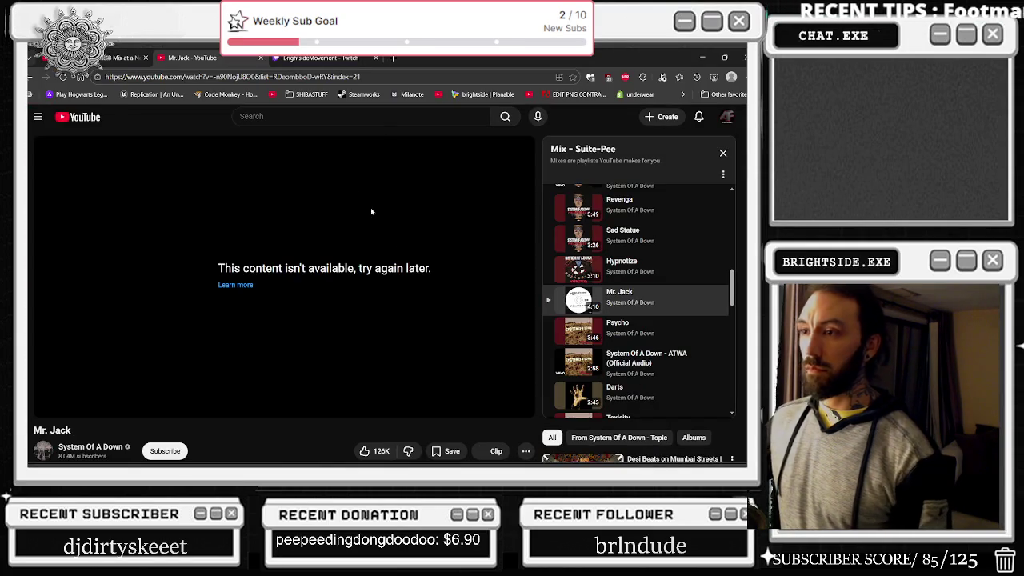
# - Play Psycho from the Mix - Suite-Pee playlist in place of the unavailable Mr. Jack
pyautogui.click(608, 328)
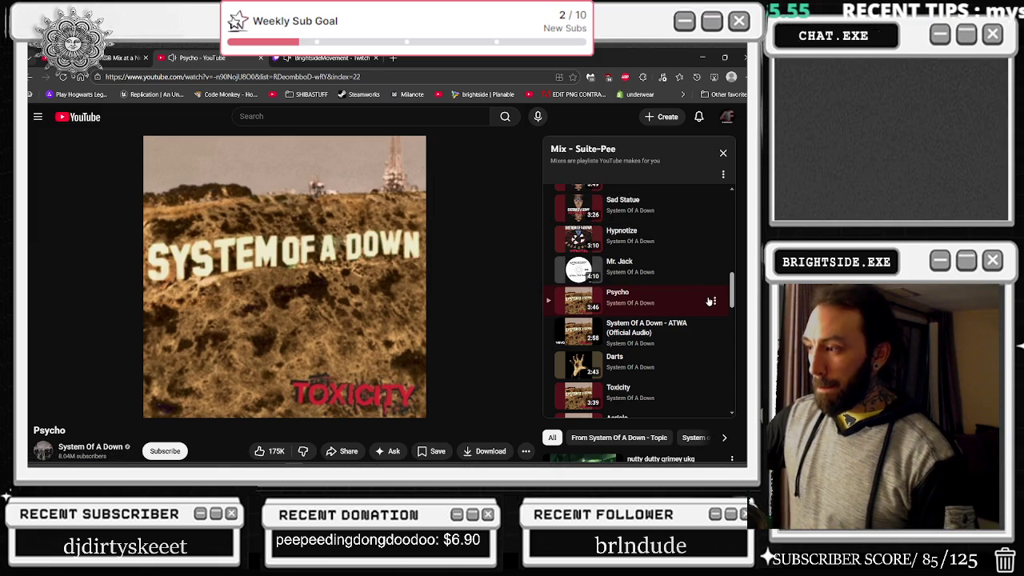
pyautogui.scroll(-1, 714, 268)
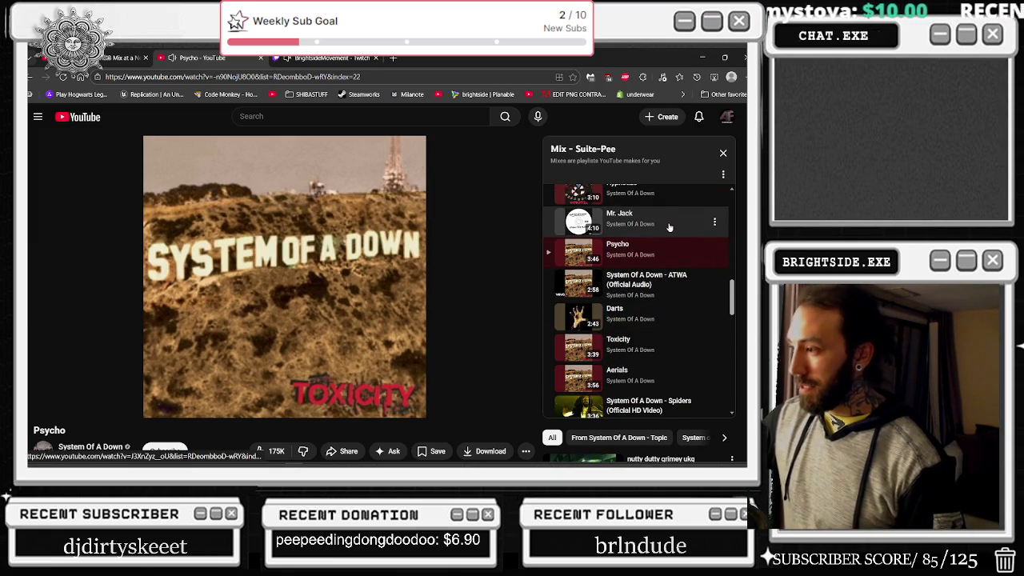
pyautogui.scroll(-1, 670, 225)
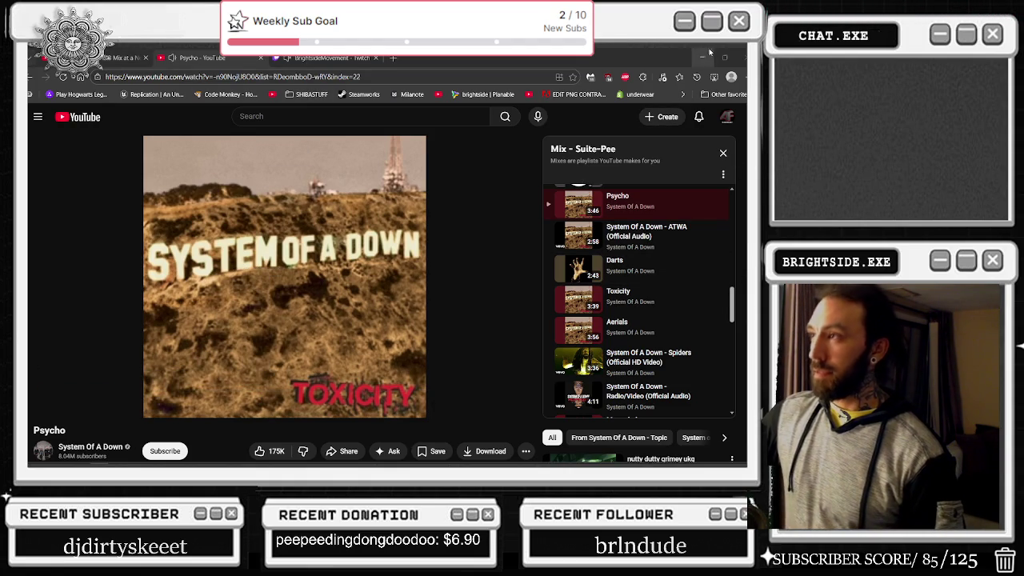
# - Hide the browser and fly the editor camera toward the wooden props by the wall
pyautogui.click(704, 60)
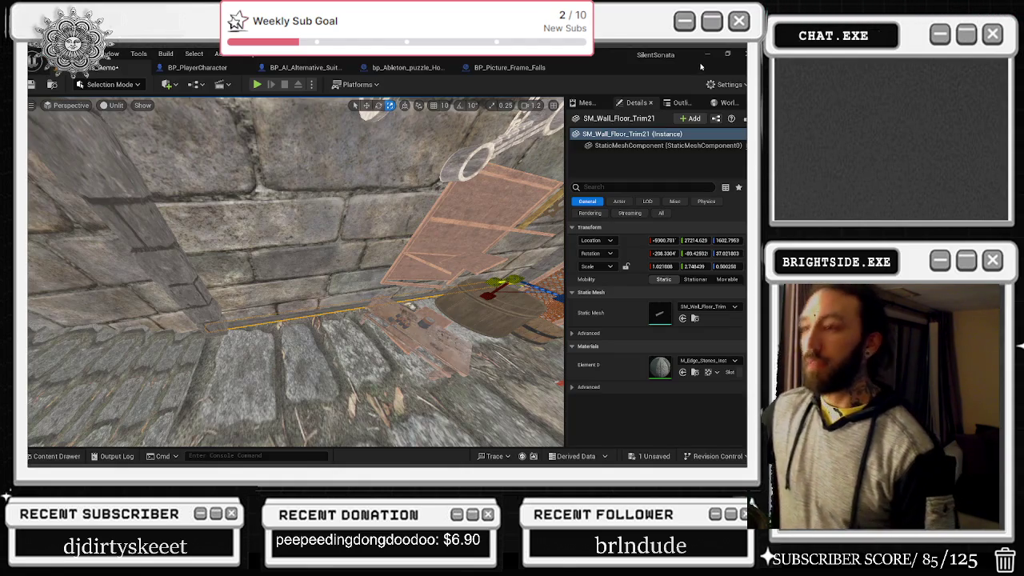
pyautogui.moveTo(400, 332); pyautogui.dragTo(405, 296)
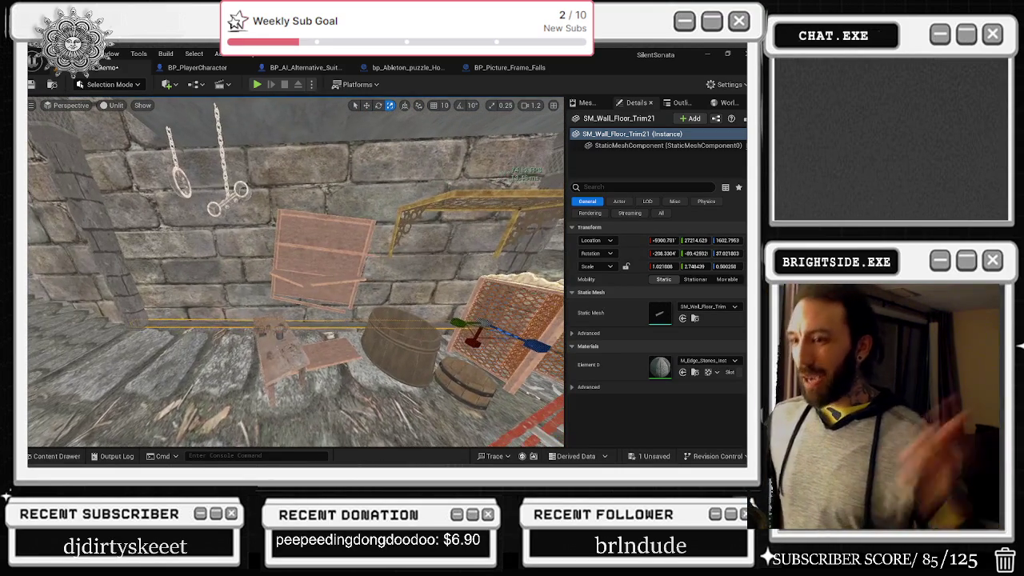
pyautogui.moveTo(398, 331)
pyautogui.mouseDown()
pyautogui.moveTo(398, 304)
pyautogui.moveTo(397, 331)
pyautogui.mouseUp()
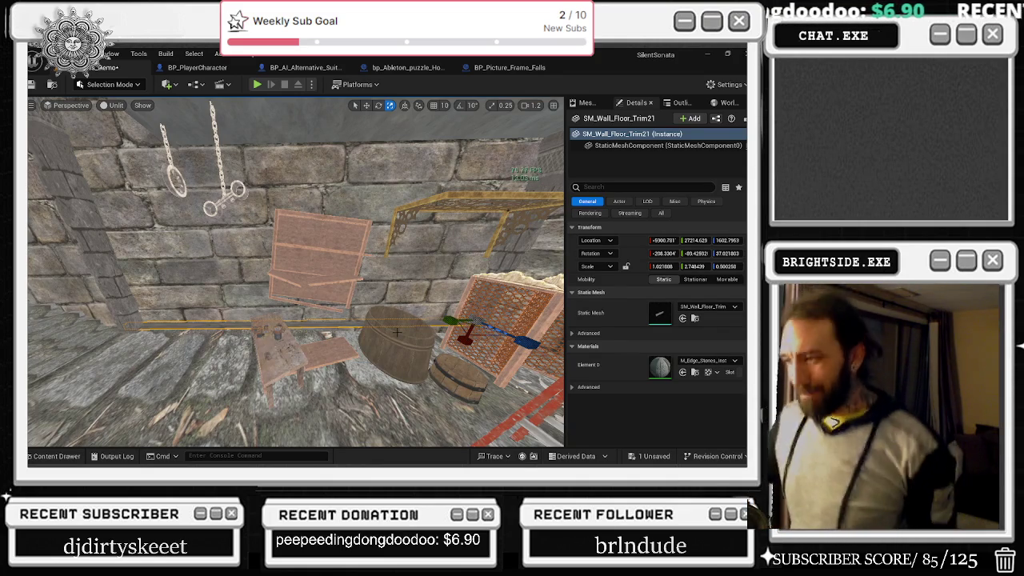
pyautogui.moveTo(398, 331)
pyautogui.mouseDown()
pyautogui.moveTo(368, 348)
pyautogui.moveTo(381, 306)
pyautogui.mouseUp()
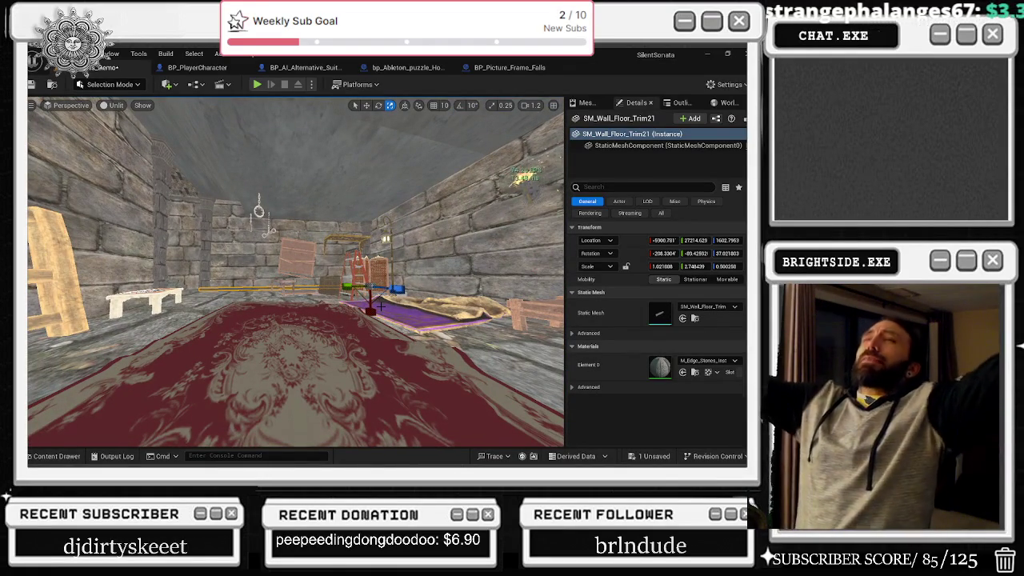
pyautogui.moveTo(291, 116)
pyautogui.mouseDown()
pyautogui.moveTo(278, 132)
pyautogui.moveTo(417, 237)
pyautogui.mouseUp()
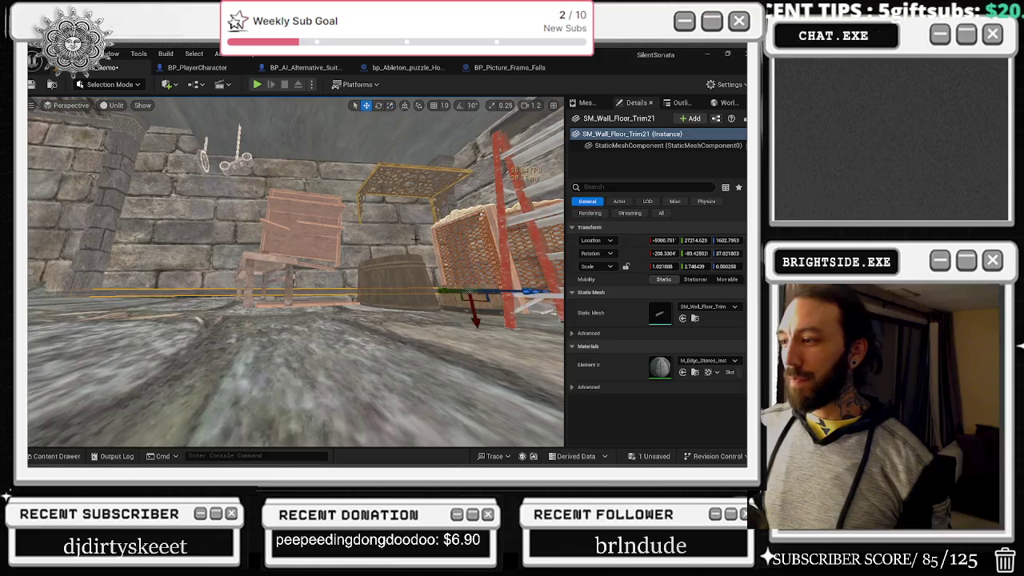
pyautogui.moveTo(473, 323); pyautogui.dragTo(463, 311)
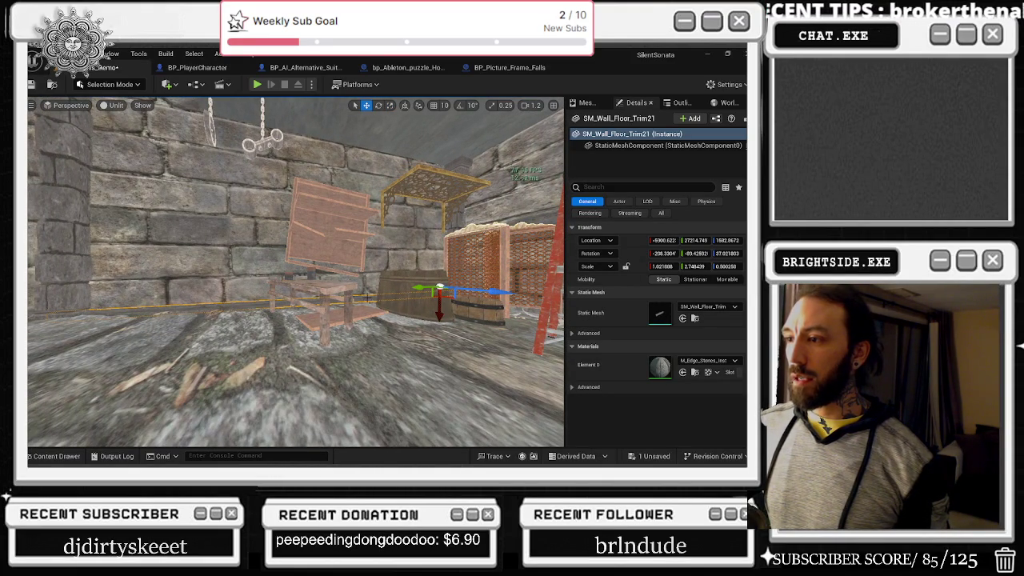
# - Move the pivot and rotate SM_Wall_Floor_Trim21 to about -196.98°, -89.45°, -14.32°
pyautogui.middleClick(94, 306)
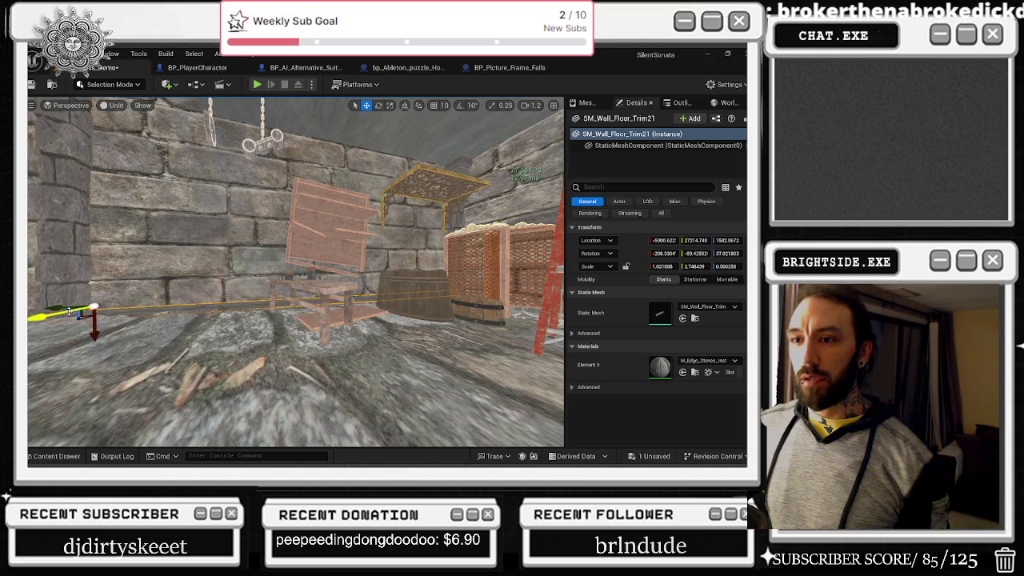
pyautogui.press('e')
pyautogui.moveTo(141, 304); pyautogui.dragTo(94, 350)
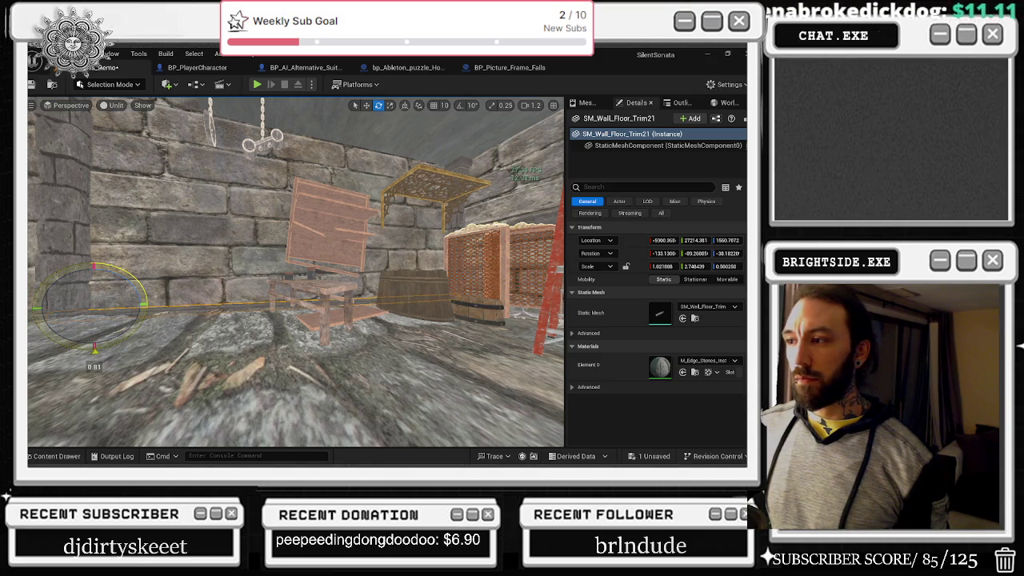
pyautogui.moveTo(296, 272)
pyautogui.mouseDown()
pyautogui.moveTo(275, 254)
pyautogui.moveTo(296, 234)
pyautogui.mouseUp()
pyautogui.press('r')
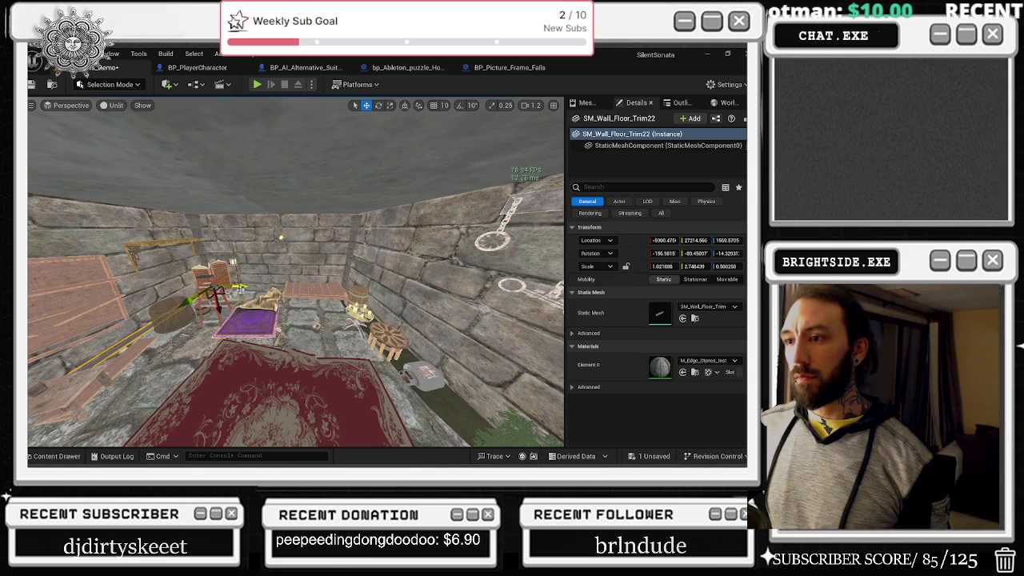
# - Alt-drag the trim into a copy and slide it along the edge beside the barrel
pyautogui.moveTo(210, 297)
pyautogui.mouseDown()
pyautogui.moveTo(346, 307)
pyautogui.moveTo(330, 318)
pyautogui.mouseUp()
pyautogui.moveTo(296, 272); pyautogui.dragTo(285, 280)
pyautogui.moveTo(200, 329); pyautogui.dragTo(225, 301)
pyautogui.press('e')
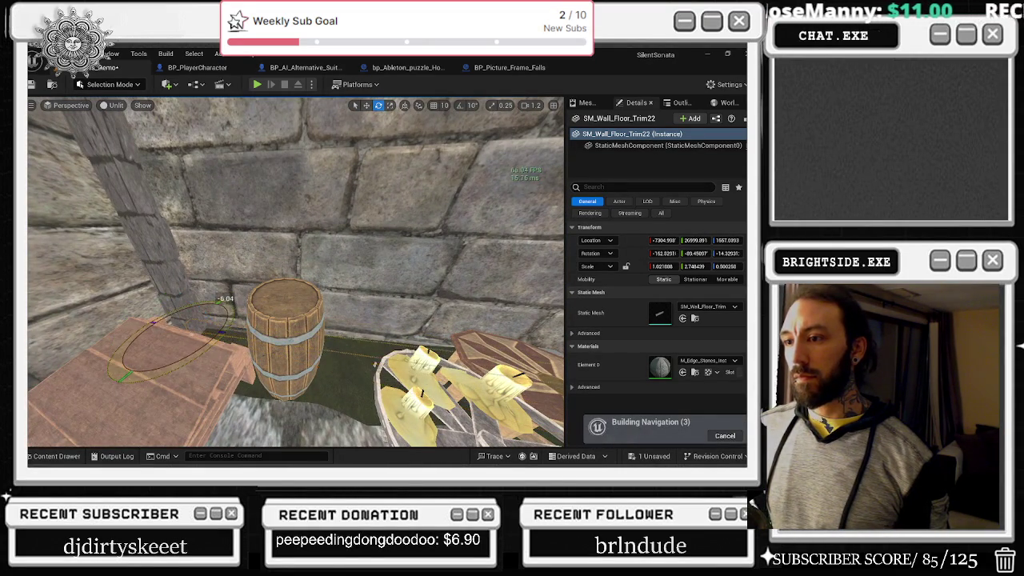
pyautogui.press('w')
pyautogui.moveTo(195, 343)
pyautogui.mouseDown()
pyautogui.moveTo(177, 328)
pyautogui.moveTo(103, 322)
pyautogui.moveTo(148, 284)
pyautogui.mouseUp()
pyautogui.press('e')
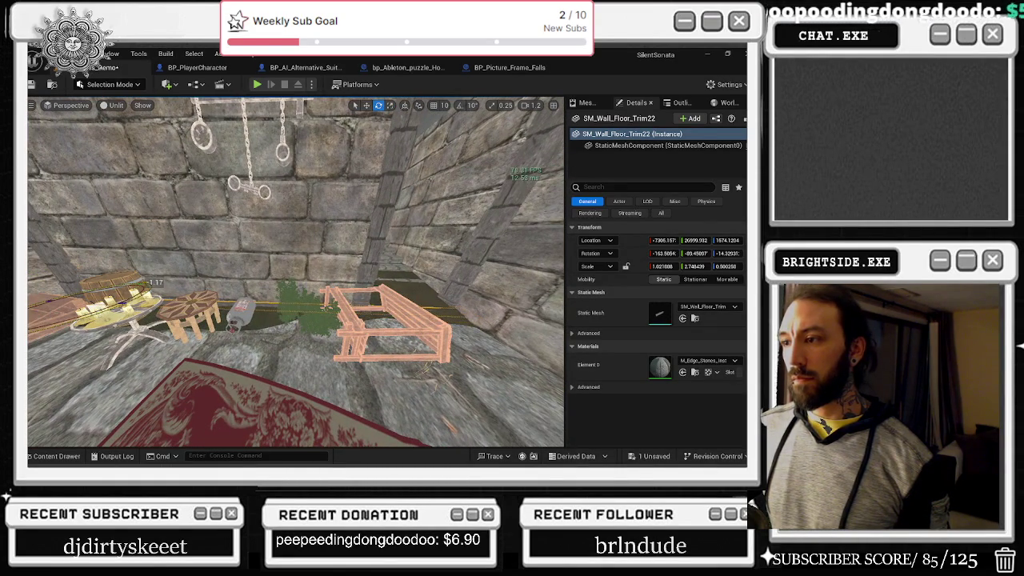
pyautogui.press('w')
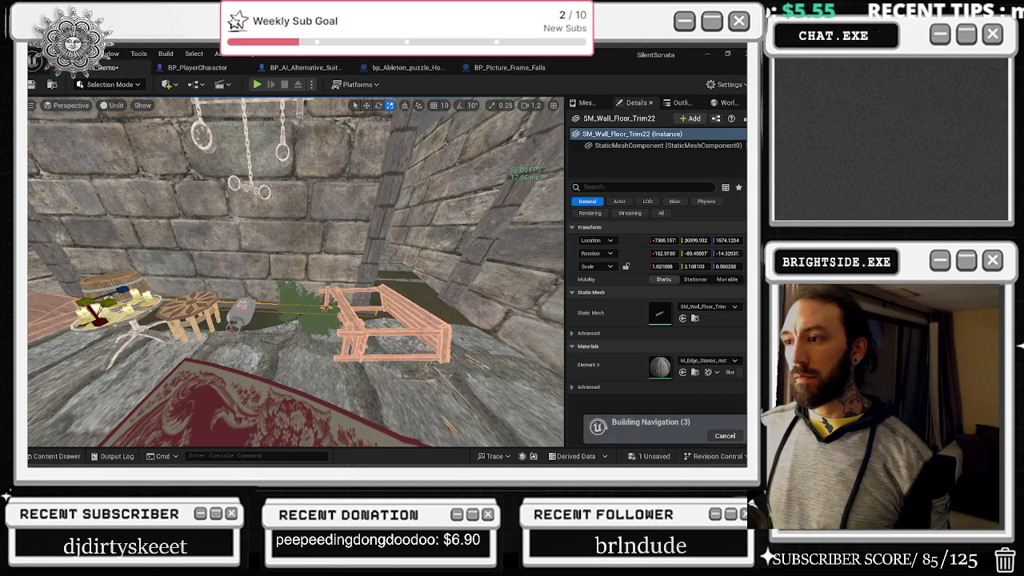
# - Undo an accidental wall rotation and fine-tune the rotation of trim copy SM_Wall_Floor_Trim22
pyautogui.moveTo(113, 313)
pyautogui.mouseDown()
pyautogui.moveTo(112, 232)
pyautogui.moveTo(130, 268)
pyautogui.mouseUp()
pyautogui.press('e')
pyautogui.press('w')
pyautogui.click(164, 272)
pyautogui.press('e')
pyautogui.moveTo(169, 301); pyautogui.dragTo(311, 309)
pyautogui.hotkey('ctrl', 'z')
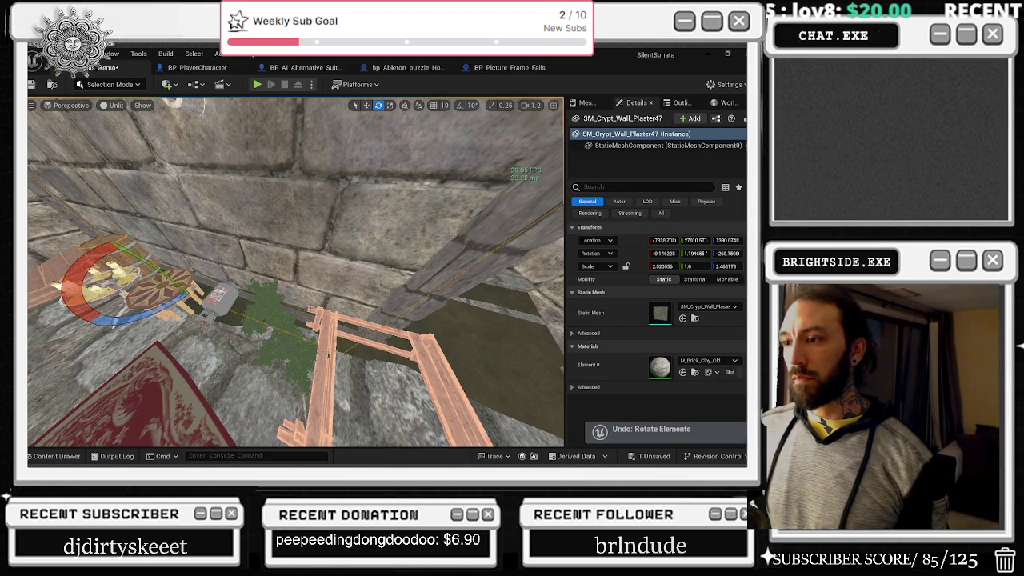
pyautogui.click(128, 271)
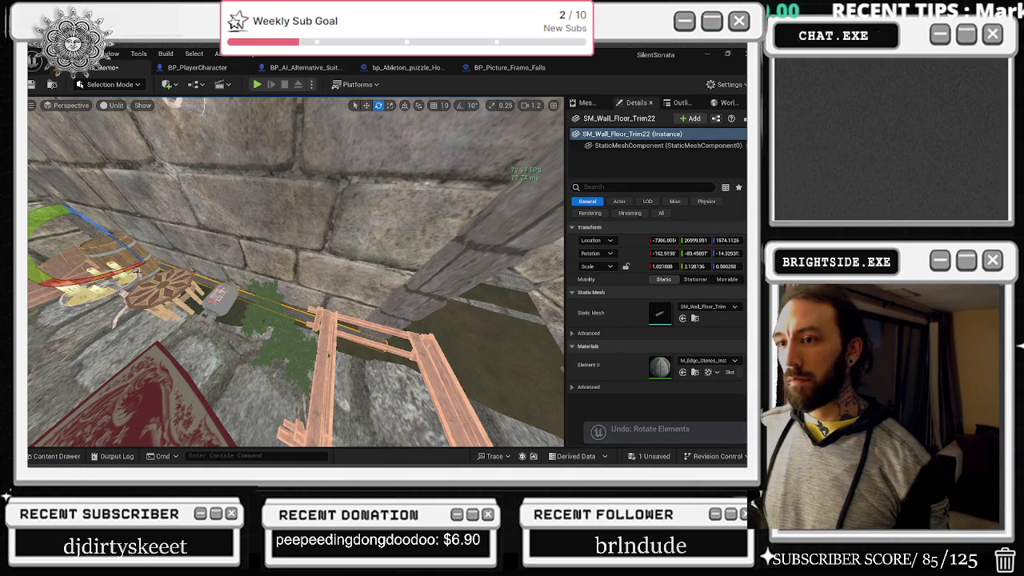
pyautogui.moveTo(128, 270); pyautogui.dragTo(130, 270)
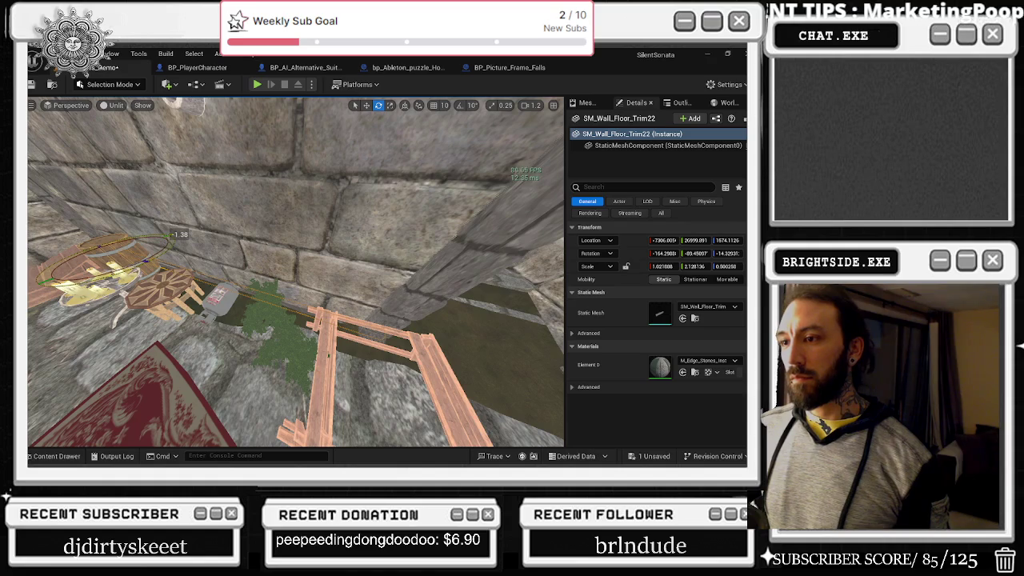
pyautogui.moveTo(172, 237)
pyautogui.mouseDown()
pyautogui.moveTo(165, 243)
pyautogui.moveTo(201, 256)
pyautogui.mouseUp()
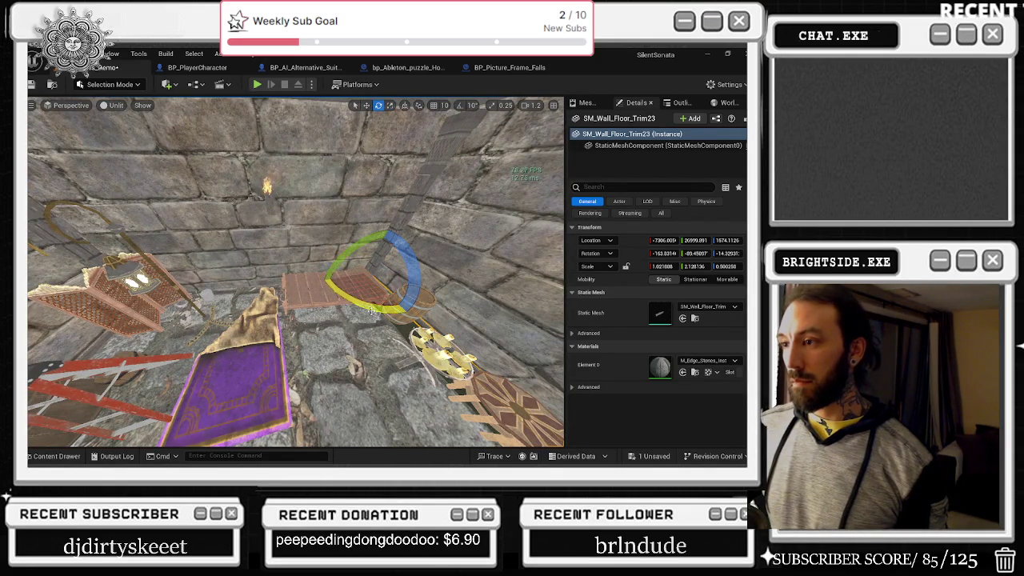
# - Turn and move trim copy SM_Wall_Floor_Trim23 to fit the floor edge near the wooden platform
pyautogui.moveTo(417, 275); pyautogui.dragTo(439, 329)
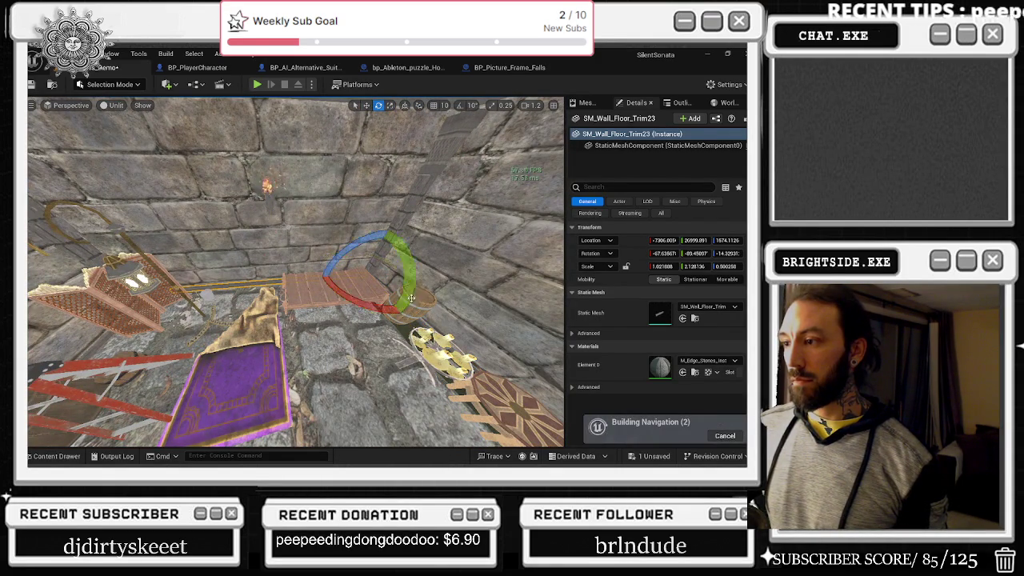
pyautogui.press('f')
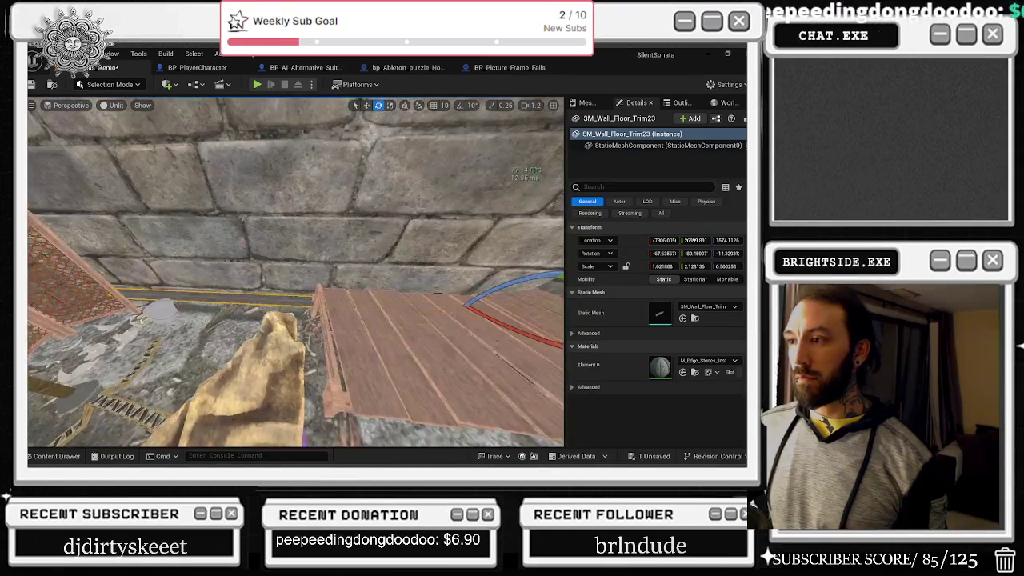
pyautogui.press('w')
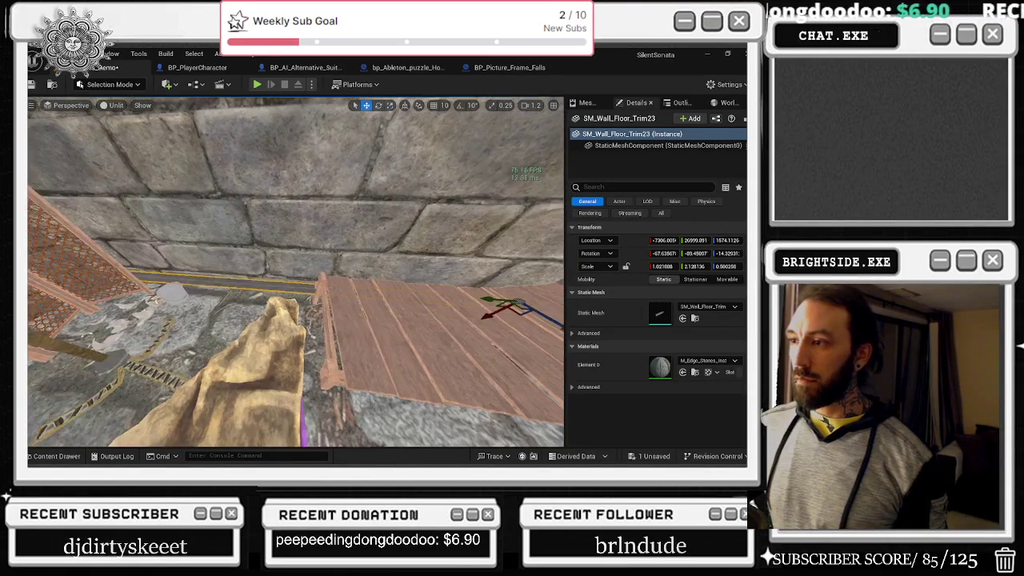
pyautogui.moveTo(496, 320); pyautogui.dragTo(491, 324)
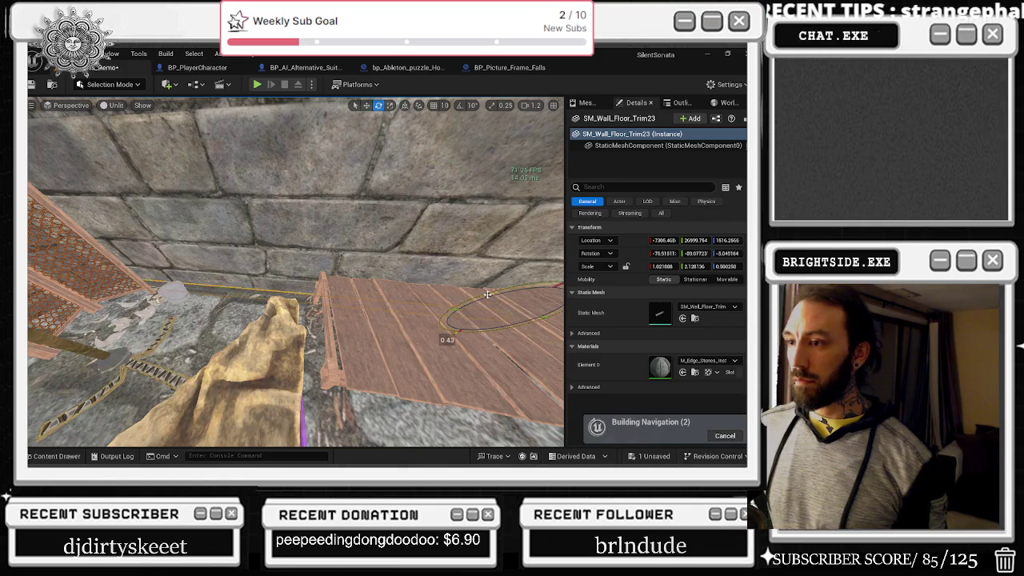
pyautogui.moveTo(488, 294); pyautogui.dragTo(396, 340)
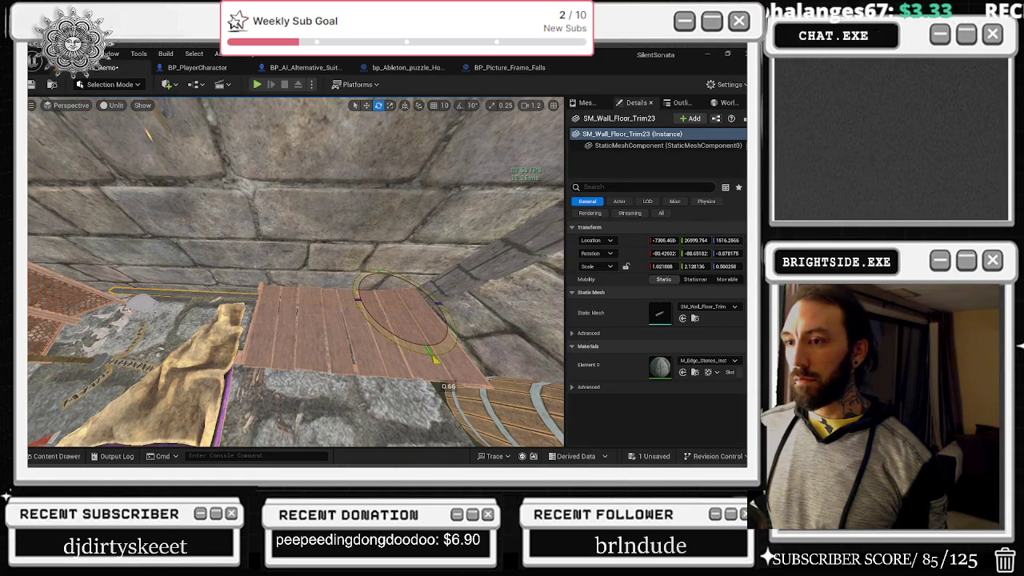
pyautogui.moveTo(396, 340)
pyautogui.mouseDown()
pyautogui.moveTo(384, 344)
pyautogui.moveTo(376, 320)
pyautogui.moveTo(400, 352)
pyautogui.moveTo(392, 328)
pyautogui.moveTo(336, 308)
pyautogui.mouseUp()
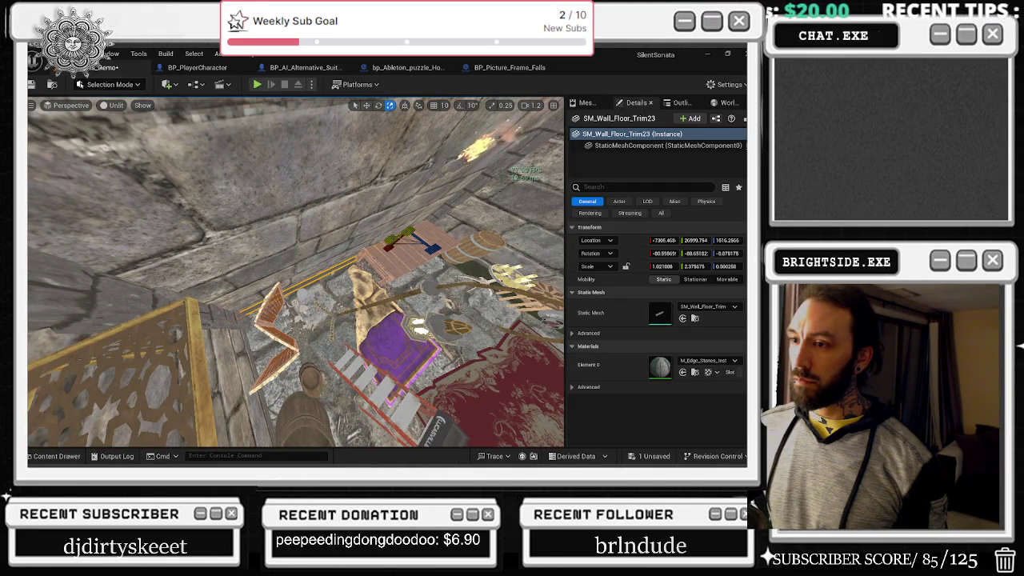
pyautogui.click(401, 257)
pyautogui.moveTo(400, 257); pyautogui.dragTo(279, 314)
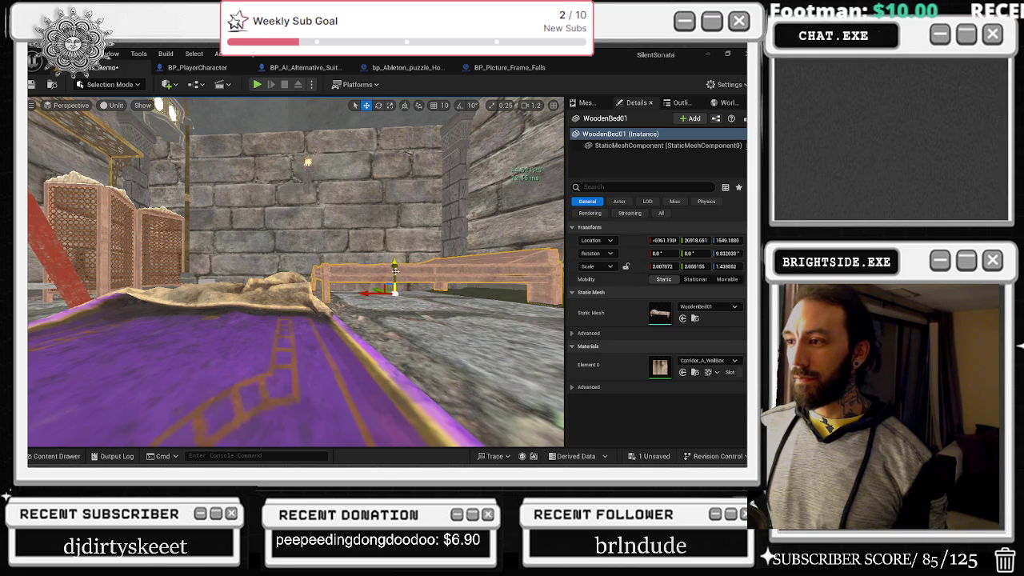
pyautogui.hotkey('ctrl', 'z')
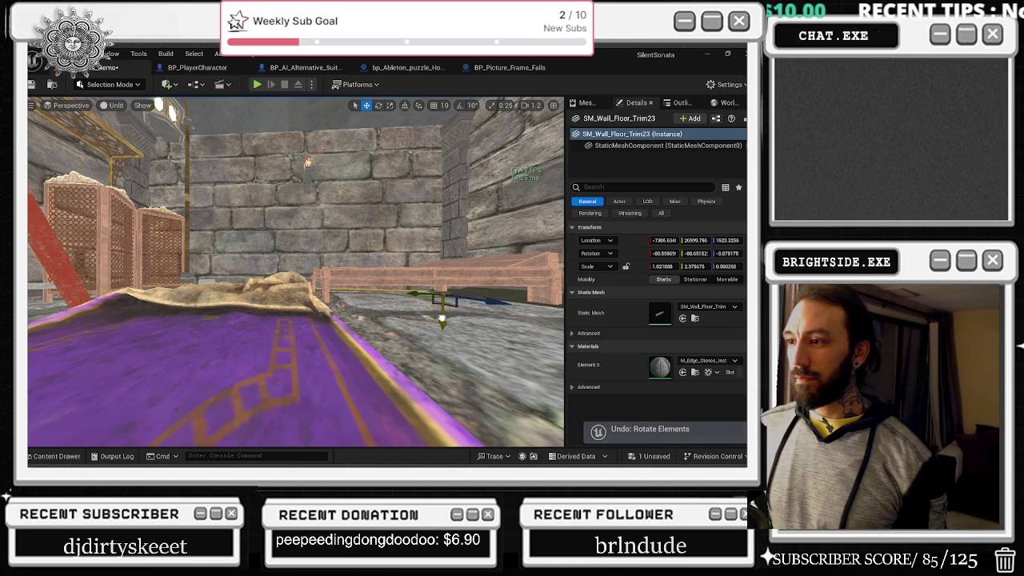
# - Raise the floor trim slightly and fly the camera to the corner with candles and rug
pyautogui.moveTo(442, 317); pyautogui.dragTo(430, 307)
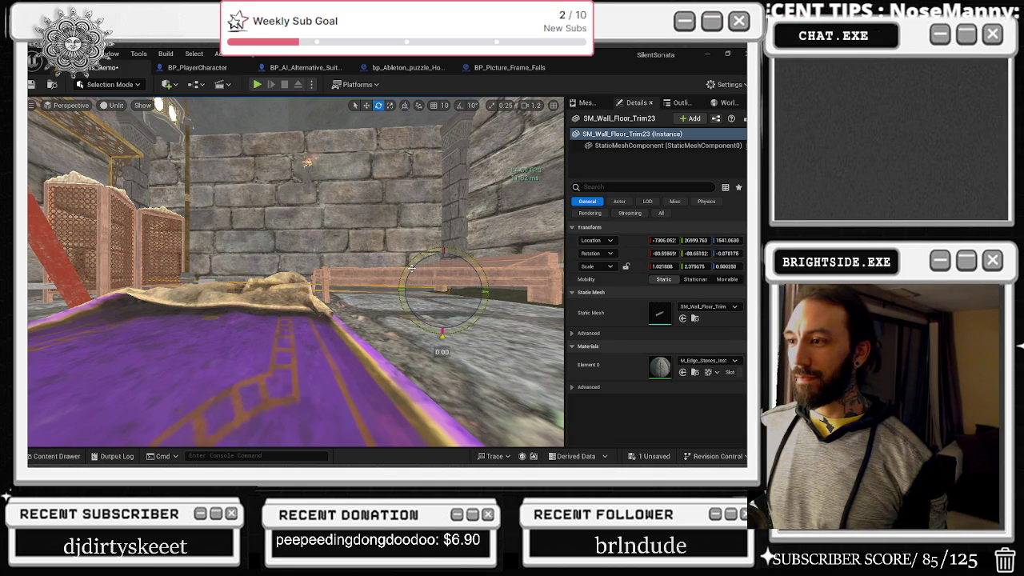
pyautogui.press('w')
pyautogui.press('w')
pyautogui.press('w')
pyautogui.press('s')
pyautogui.press('w')
pyautogui.press('s')
pyautogui.press('w')
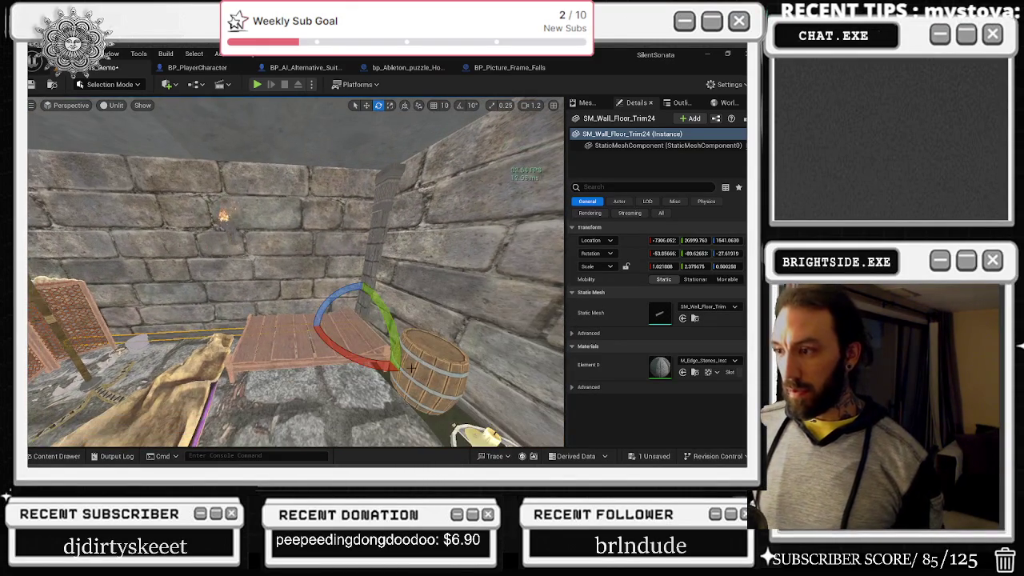
# - Lift SM_Wall_Floor_Trim24 onto the top of the wall and tilt it to follow the edge
pyautogui.press('r')
pyautogui.moveTo(384, 375); pyautogui.dragTo(383, 214)
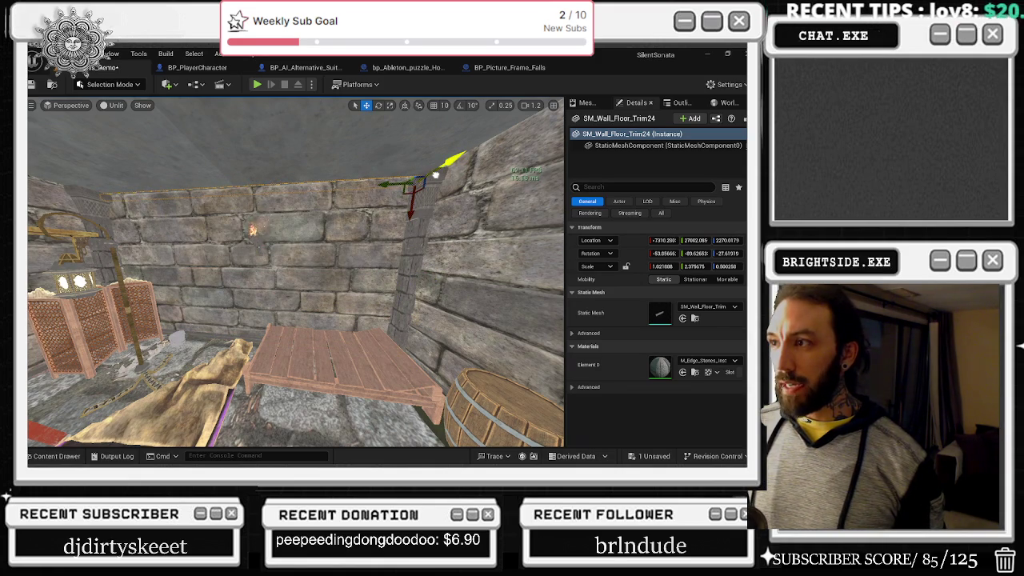
pyautogui.moveTo(439, 174)
pyautogui.mouseDown()
pyautogui.moveTo(427, 156)
pyautogui.moveTo(420, 168)
pyautogui.moveTo(384, 152)
pyautogui.mouseUp()
pyautogui.press('e')
pyautogui.moveTo(480, 218)
pyautogui.mouseDown()
pyautogui.moveTo(490, 212)
pyautogui.moveTo(452, 221)
pyautogui.moveTo(470, 219)
pyautogui.moveTo(461, 214)
pyautogui.mouseUp()
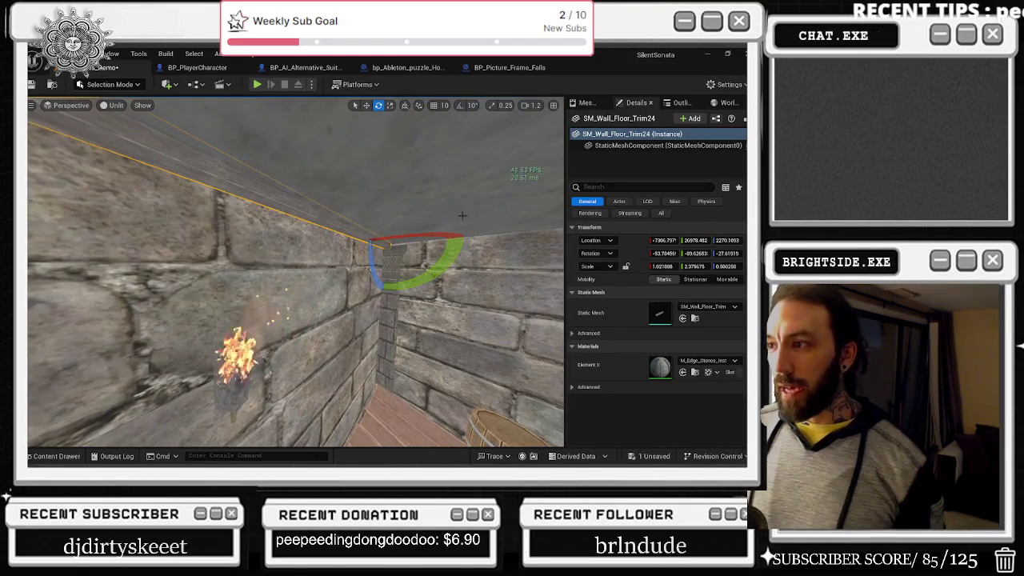
# - Check the neighbouring wall trim pieces, then bring the YouTube browser forward
pyautogui.click(388, 233)
pyautogui.moveTo(388, 234); pyautogui.dragTo(227, 230)
pyautogui.click(231, 237)
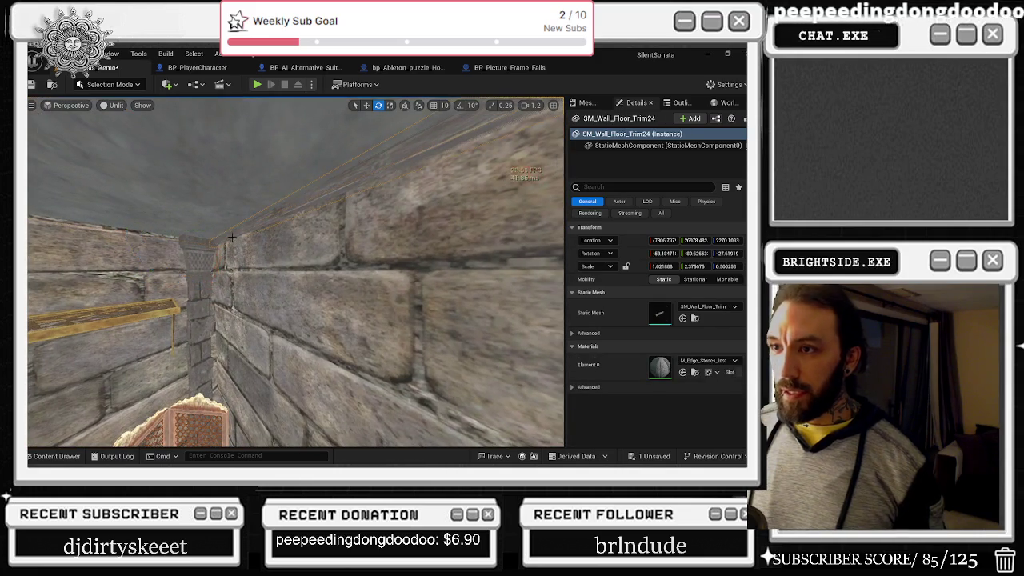
pyautogui.moveTo(296, 230); pyautogui.dragTo(264, 239)
pyautogui.click(350, 103)
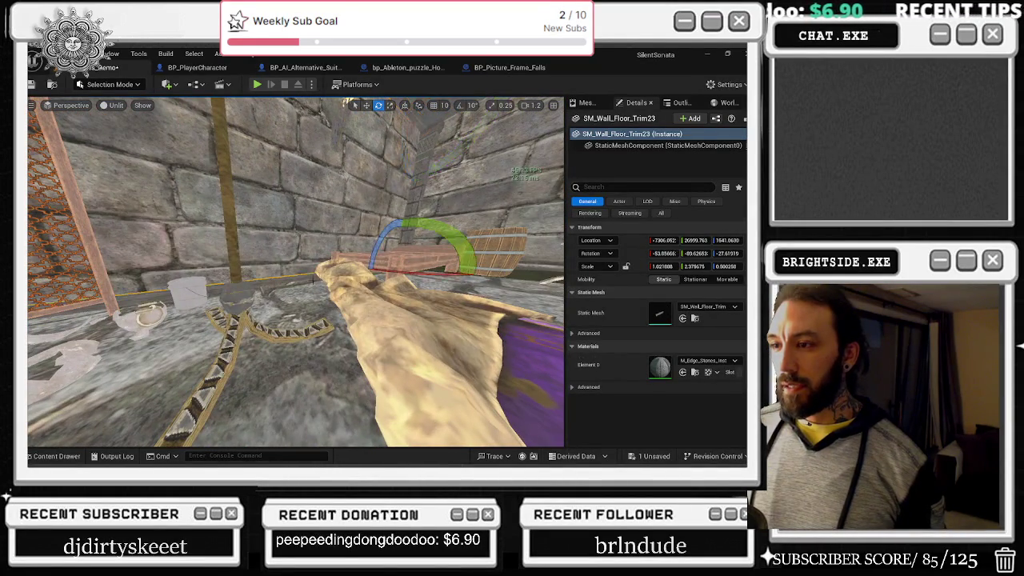
pyautogui.hotkey('alt', 'Tab')
pyautogui.click(372, 239)
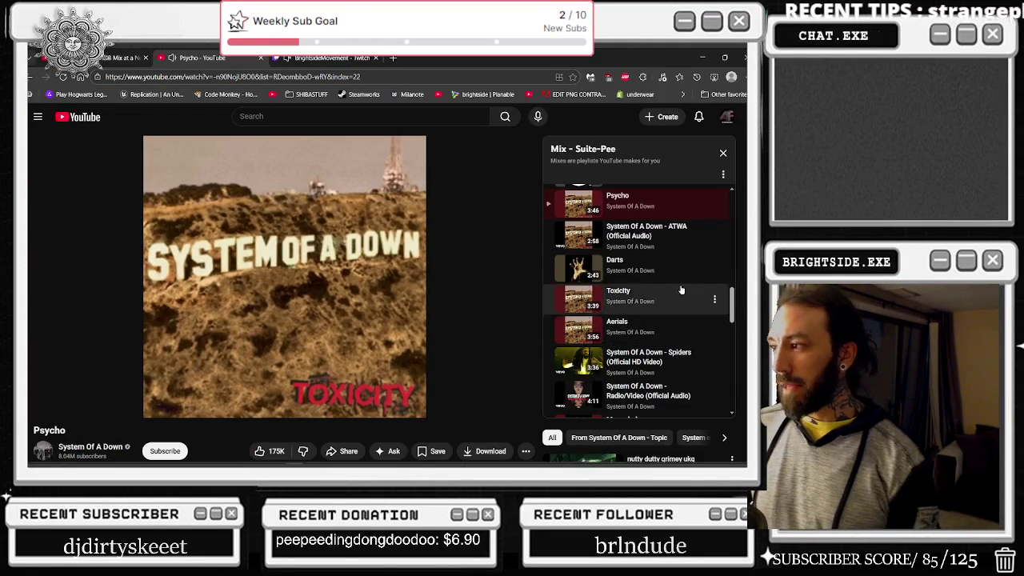
# - Play Bounce from the Suite-Pee mix and minimize the browser to see the whole dungeon room
pyautogui.scroll(-2, 596, 304)
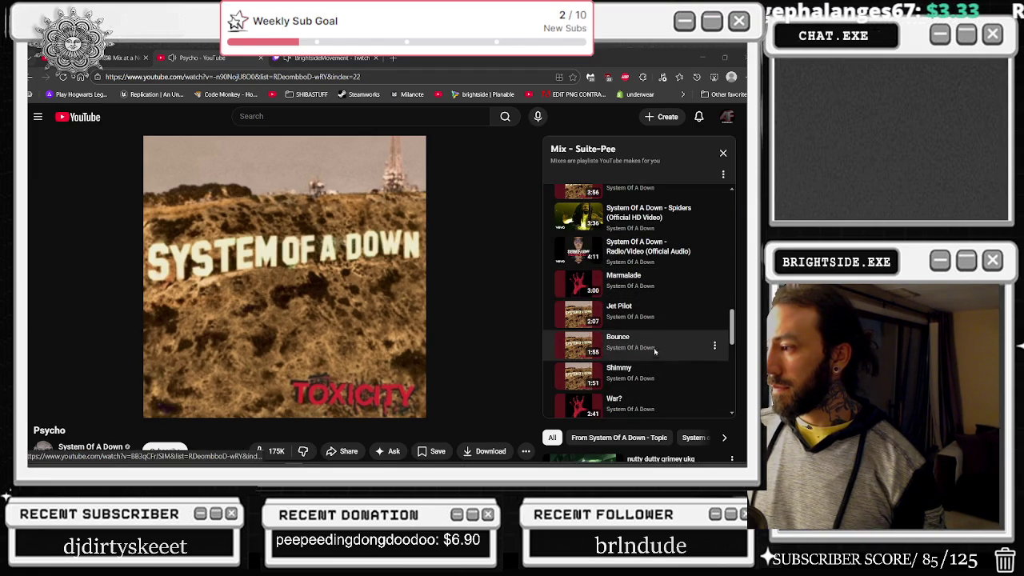
pyautogui.click(631, 337)
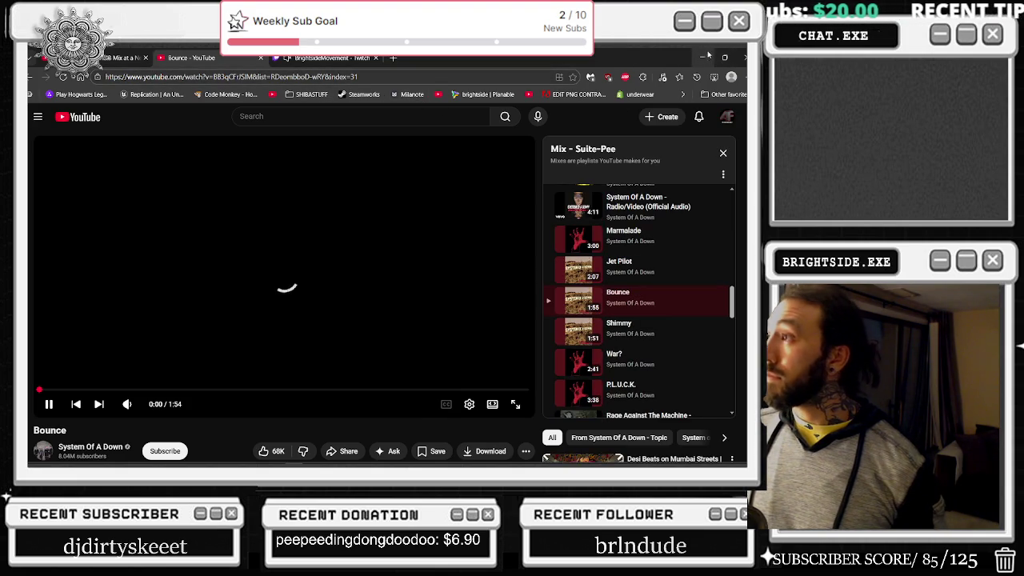
pyautogui.click(703, 58)
pyautogui.moveTo(517, 254)
pyautogui.mouseDown()
pyautogui.moveTo(512, 369)
pyautogui.moveTo(452, 356)
pyautogui.mouseUp()
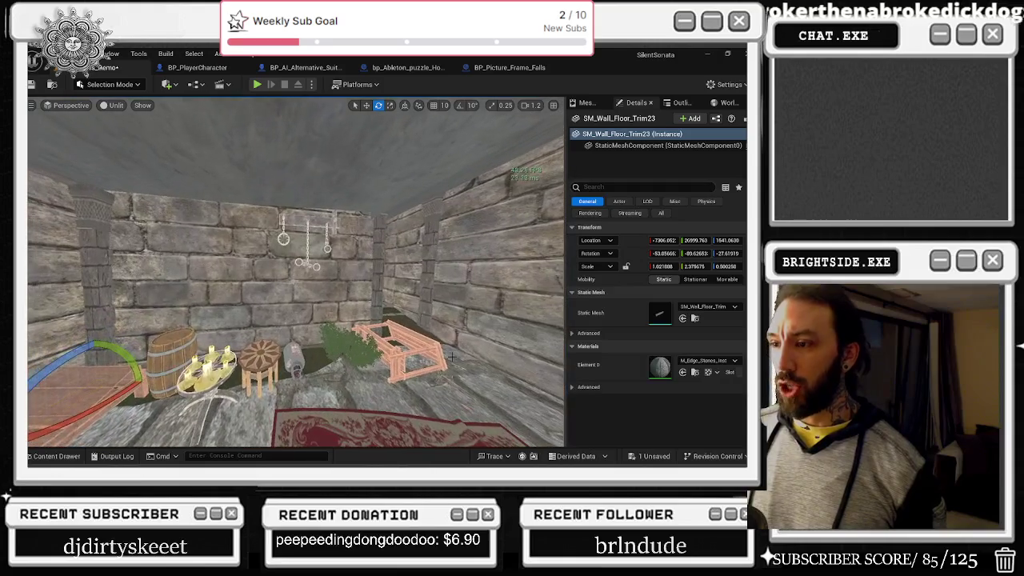
# - Alt-drag a wall trim upward to create SM_Wall_Floor_Trim25 along the chained wall's top edge
pyautogui.click(314, 343)
pyautogui.click(330, 343)
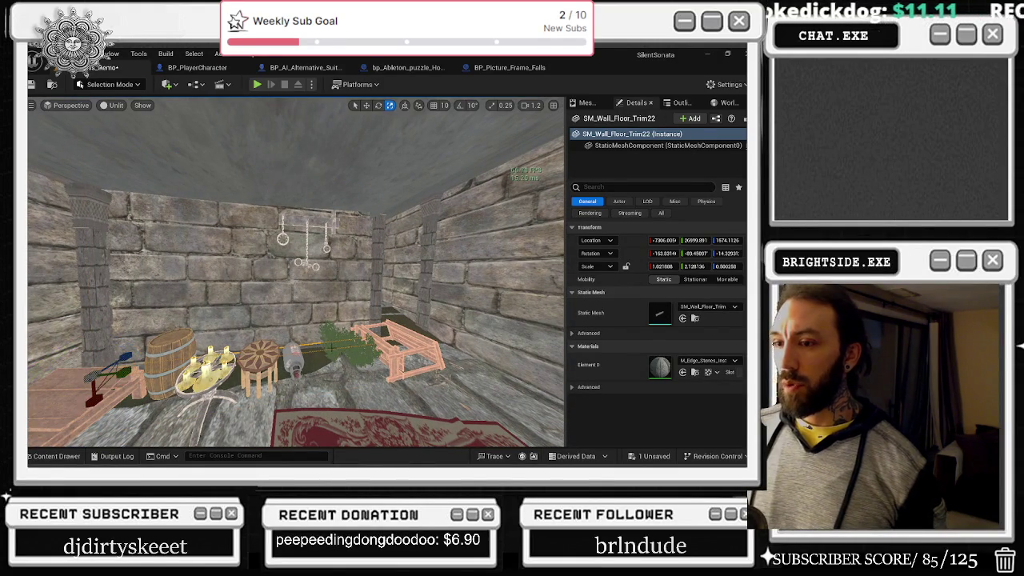
pyautogui.moveTo(94, 392); pyautogui.dragTo(114, 210)
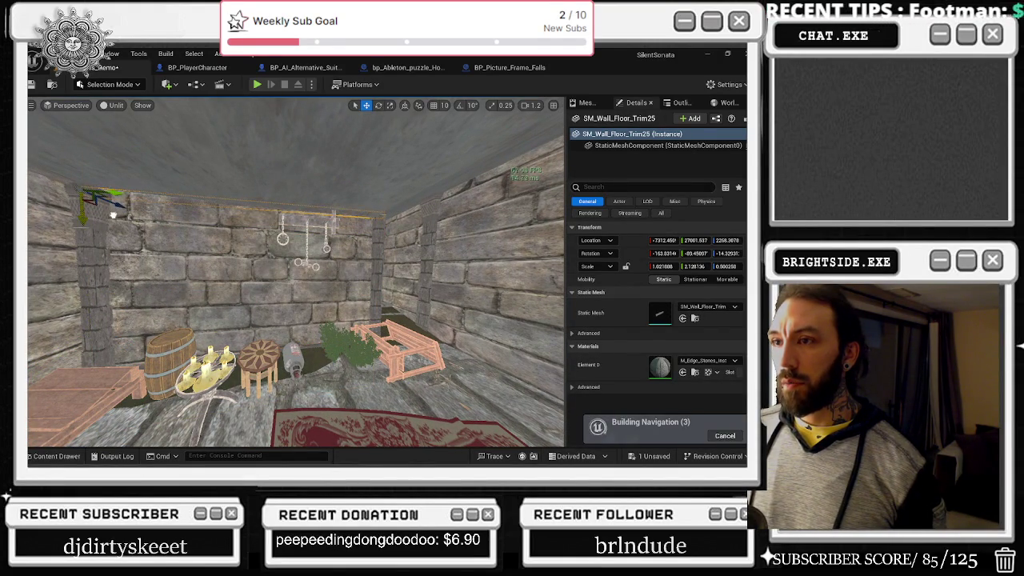
pyautogui.moveTo(296, 320); pyautogui.dragTo(260, 298)
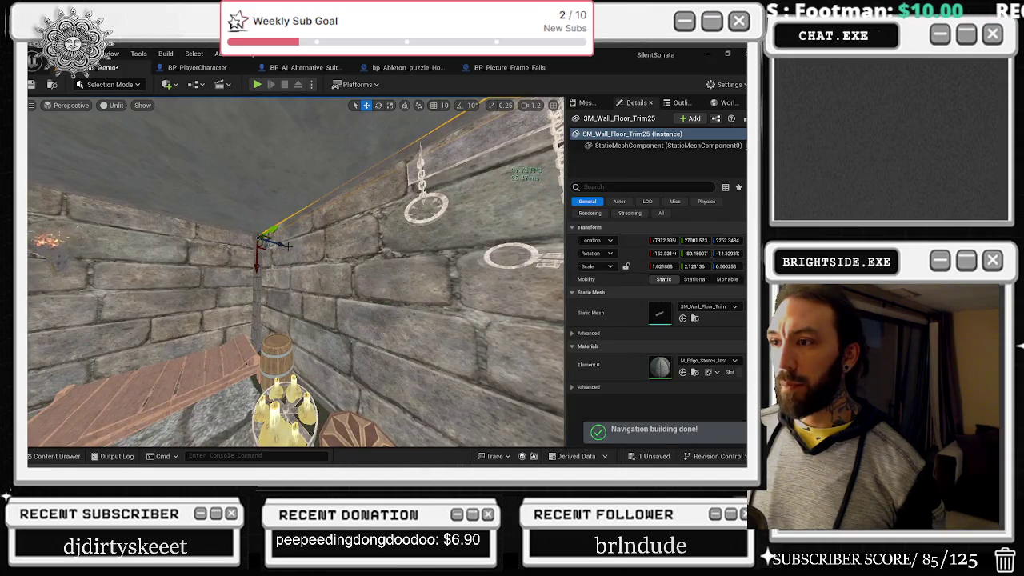
pyautogui.moveTo(280, 244)
pyautogui.mouseDown()
pyautogui.moveTo(340, 241)
pyautogui.moveTo(272, 234)
pyautogui.moveTo(280, 244)
pyautogui.mouseUp()
pyautogui.click(272, 234)
pyautogui.press('e')
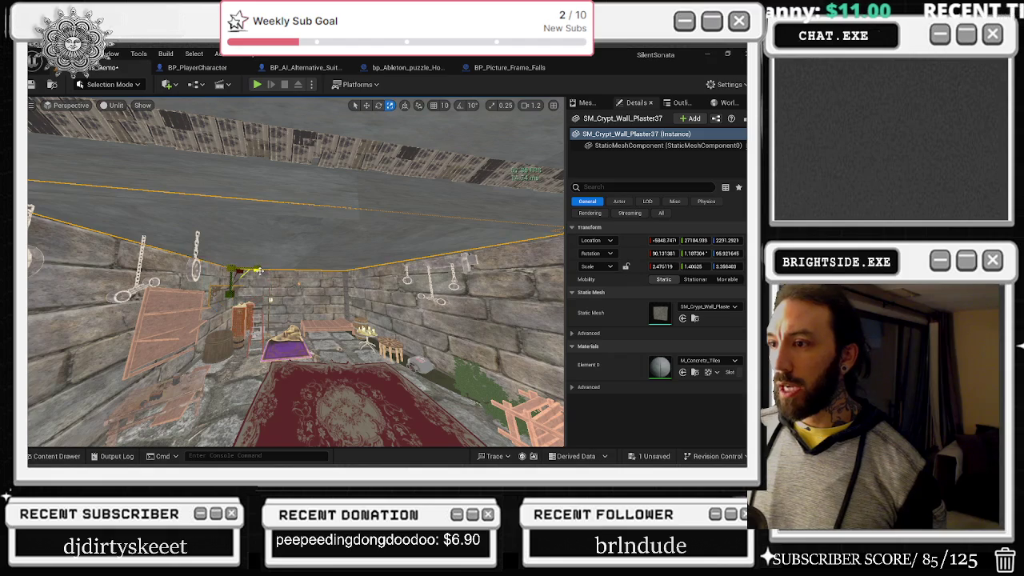
# - Slide SM_Crypt_Wall_Plaster37 along the building edge and reduce its Z scale to about 3.17
pyautogui.moveTo(345, 272)
pyautogui.mouseDown()
pyautogui.moveTo(253, 268)
pyautogui.moveTo(264, 250)
pyautogui.moveTo(268, 265)
pyautogui.moveTo(245, 262)
pyautogui.moveTo(292, 255)
pyautogui.mouseUp()
pyautogui.press('w')
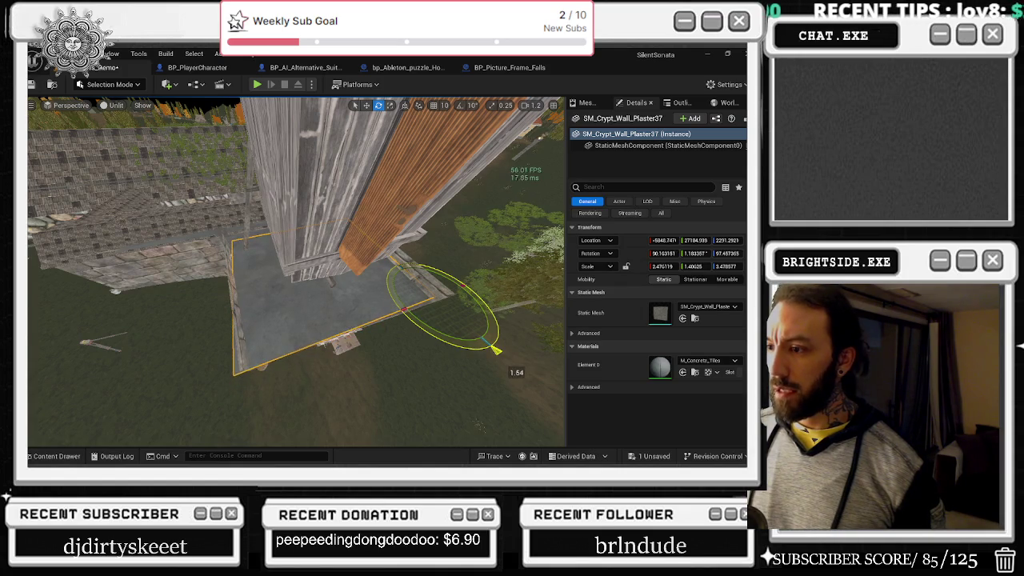
pyautogui.moveTo(292, 255); pyautogui.dragTo(410, 331)
pyautogui.press('r')
pyautogui.moveTo(414, 388)
pyautogui.mouseDown()
pyautogui.moveTo(365, 355)
pyautogui.moveTo(318, 351)
pyautogui.moveTo(300, 335)
pyautogui.mouseUp()
pyautogui.press('space')
pyautogui.press('space')
pyautogui.press('space')
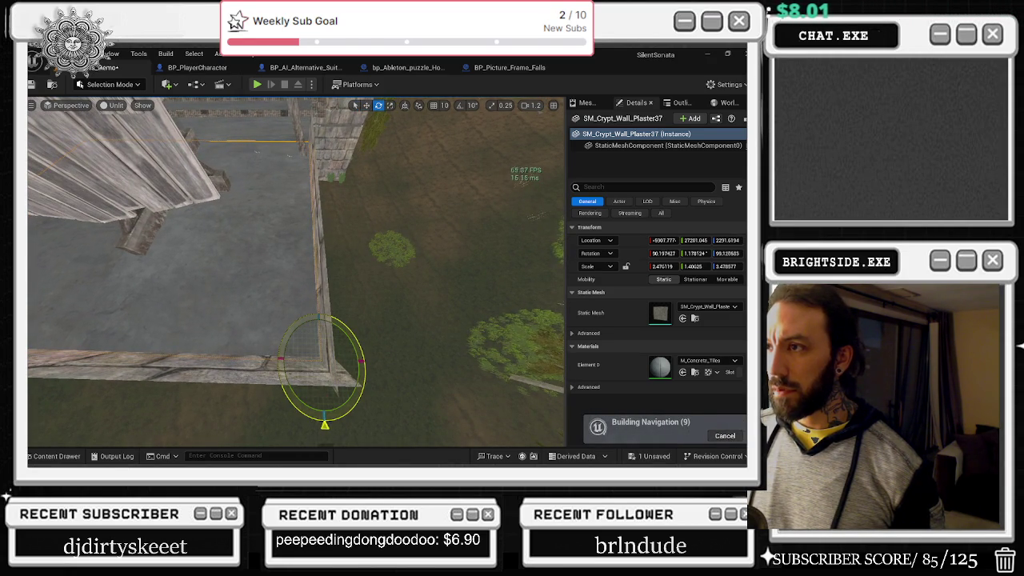
pyautogui.moveTo(356, 305); pyautogui.dragTo(298, 257)
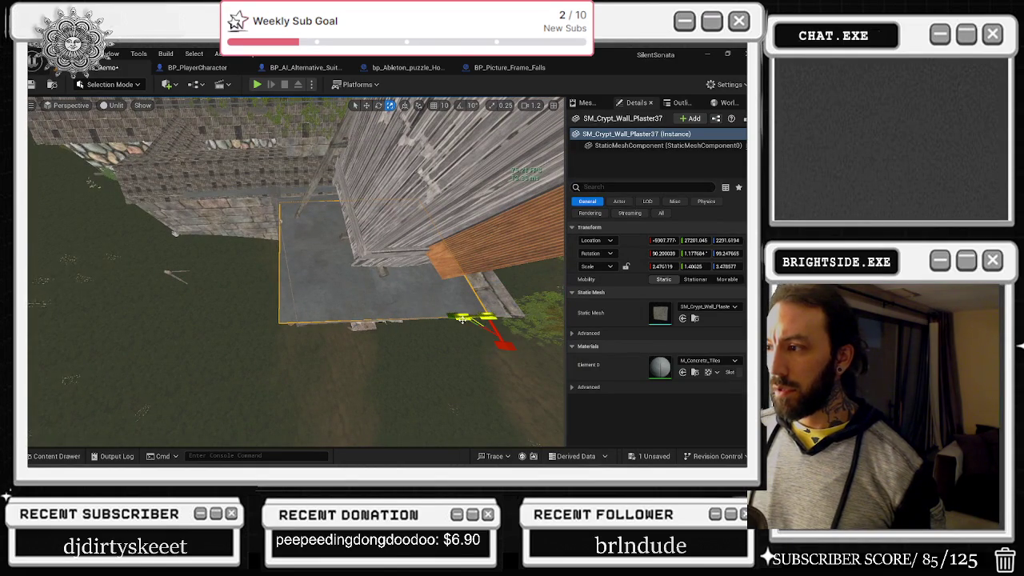
pyautogui.moveTo(726, 265); pyautogui.dragTo(720, 266)
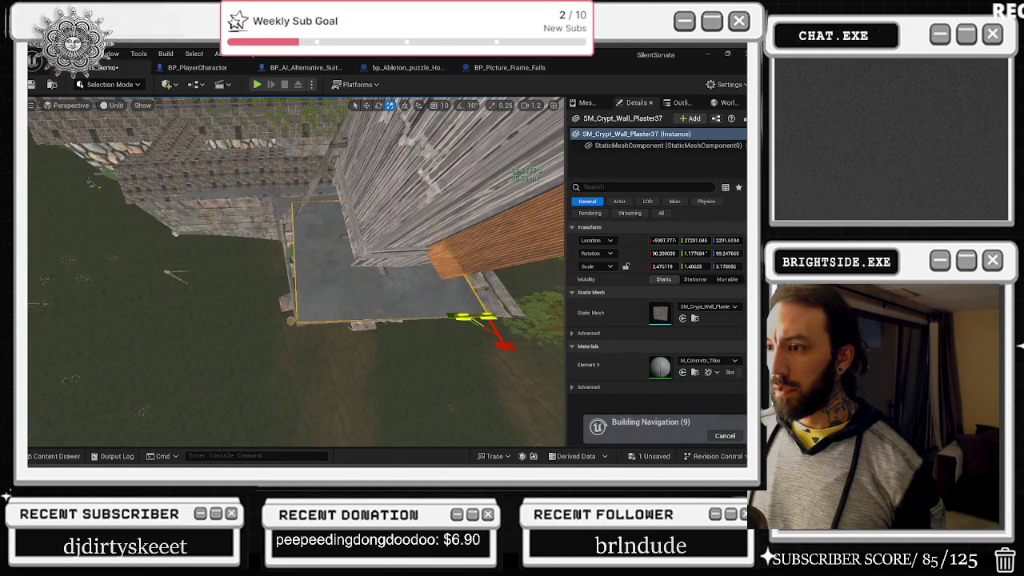
pyautogui.moveTo(297, 258); pyautogui.dragTo(282, 218)
pyautogui.click(284, 220)
# - Nudge the propane tank, plant and candle stand slightly sideways together
pyautogui.click(308, 330)
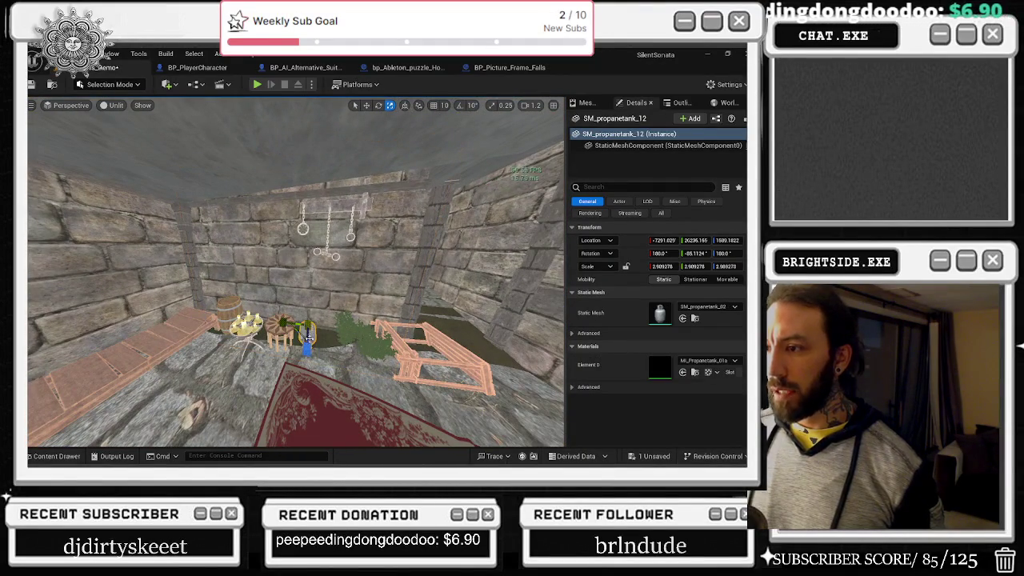
pyautogui.keyDown('ctrl'); pyautogui.click(348, 346); pyautogui.keyUp('ctrl')
pyautogui.keyDown('ctrl'); pyautogui.click(234, 321); pyautogui.keyUp('ctrl')
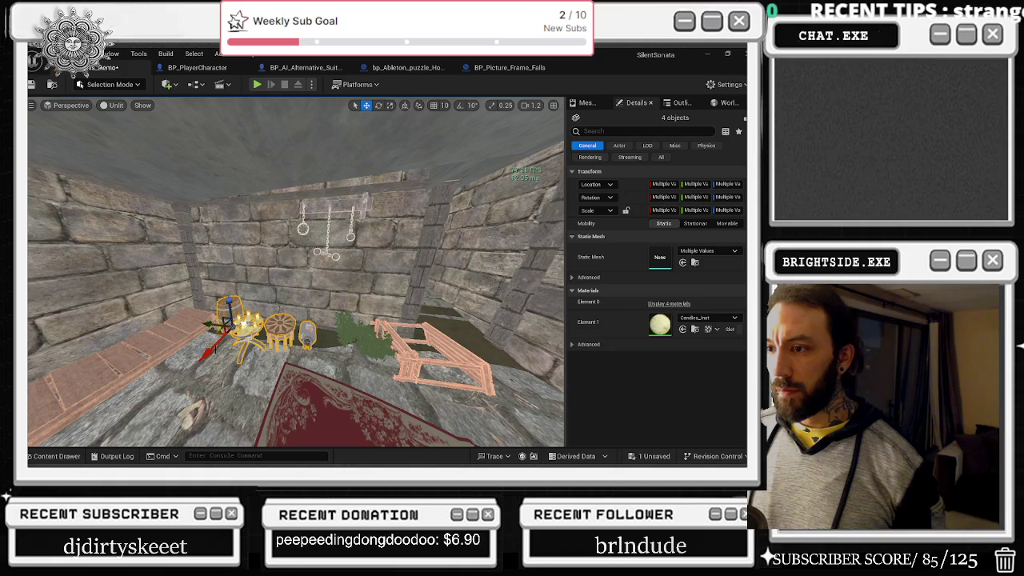
pyautogui.moveTo(190, 373); pyautogui.dragTo(185, 376)
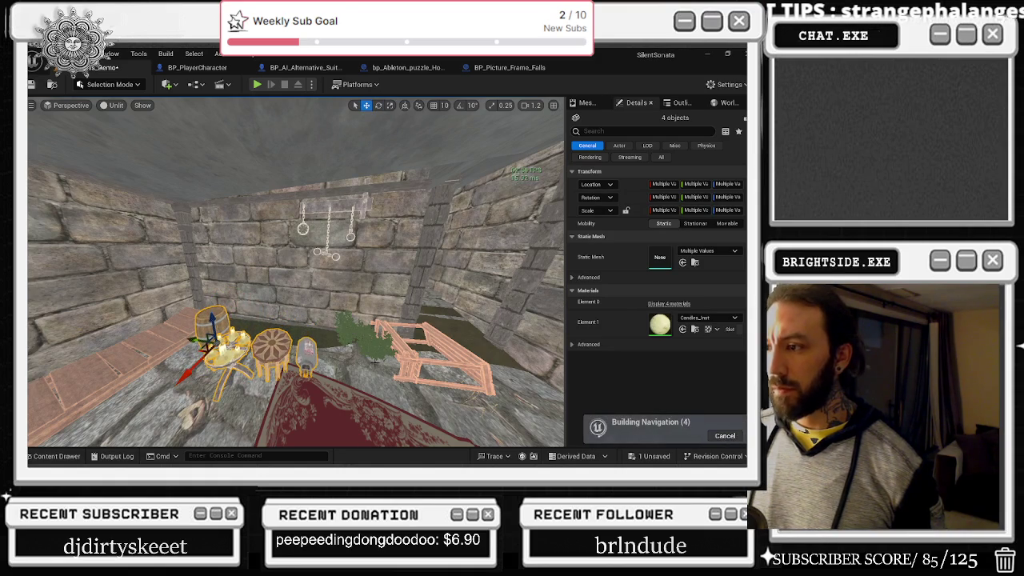
# - Rotate brick plaster wall SM_Crypt_Wall_Plaster47 to a yaw of about -262.6°
pyautogui.click(399, 349)
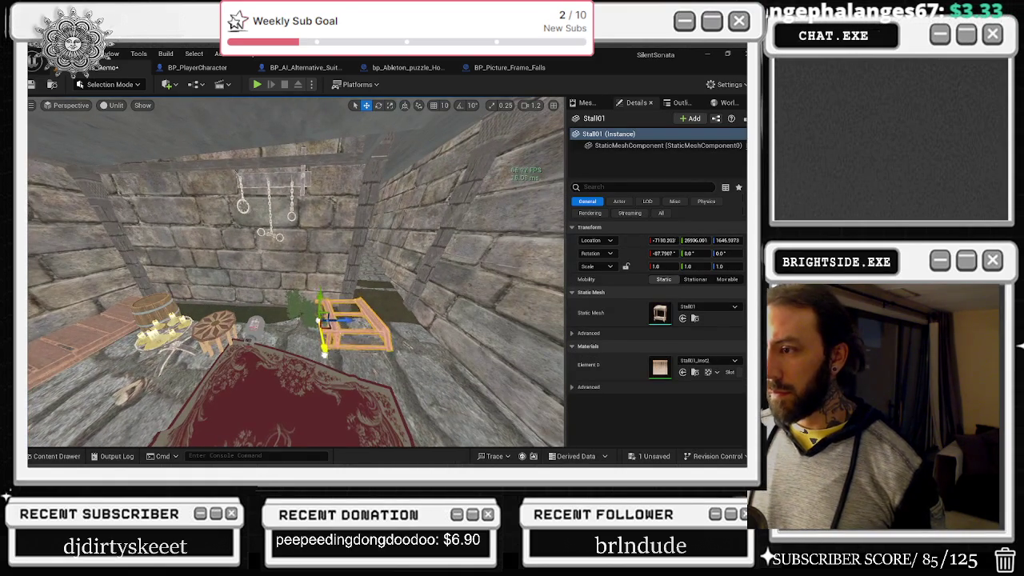
pyautogui.moveTo(322, 381); pyautogui.dragTo(280, 372)
pyautogui.click(294, 298)
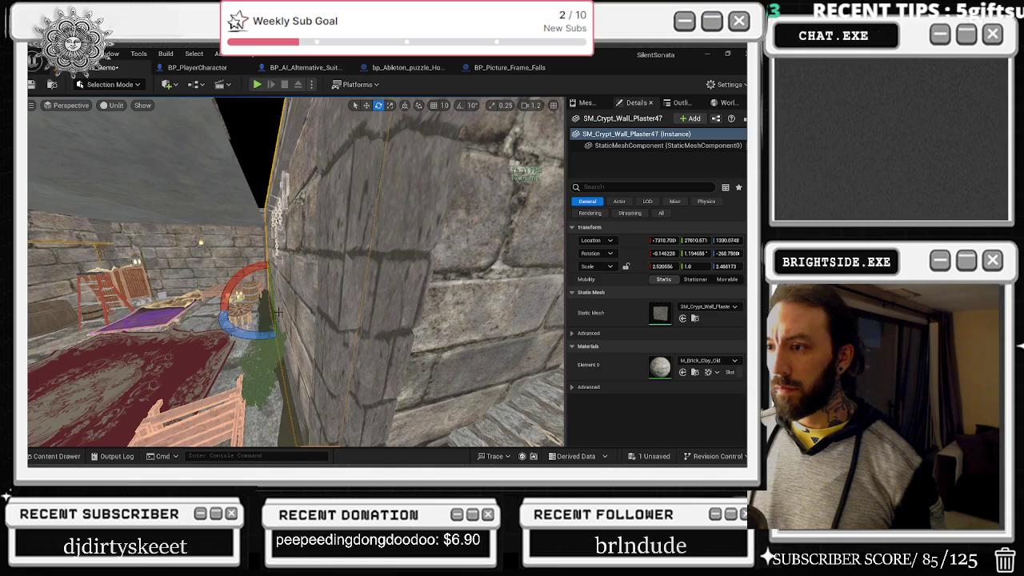
pyautogui.moveTo(263, 330)
pyautogui.mouseDown()
pyautogui.moveTo(237, 331)
pyautogui.moveTo(415, 305)
pyautogui.moveTo(267, 330)
pyautogui.mouseUp()
pyautogui.moveTo(290, 376); pyautogui.dragTo(289, 348)
pyautogui.press('f')
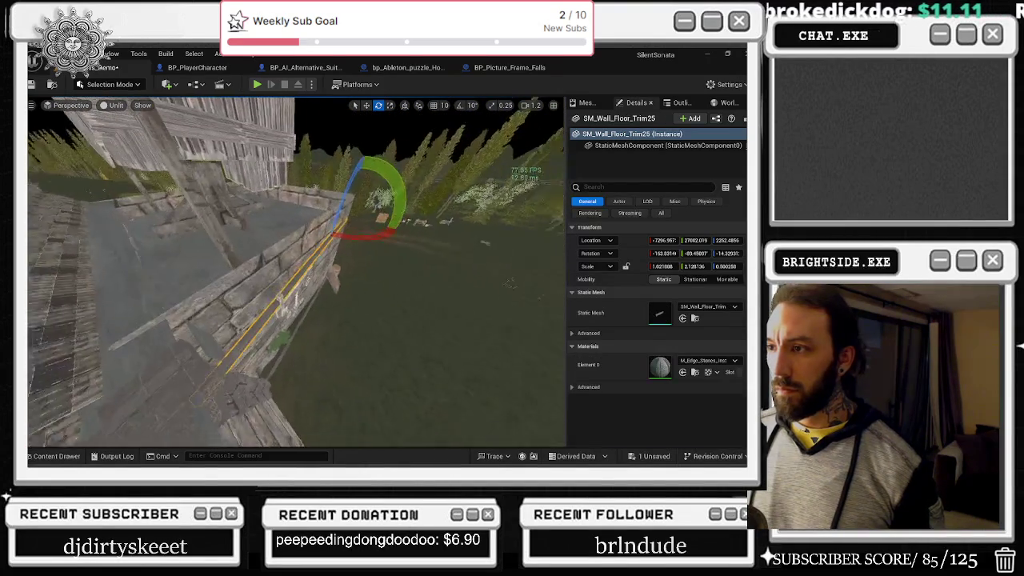
# - Tilt the upper wall trim about 6.6 degrees and slightly rotate the ShacklesCombo2 prop
pyautogui.click(301, 230)
pyautogui.moveTo(356, 219); pyautogui.dragTo(400, 218)
pyautogui.click(332, 336)
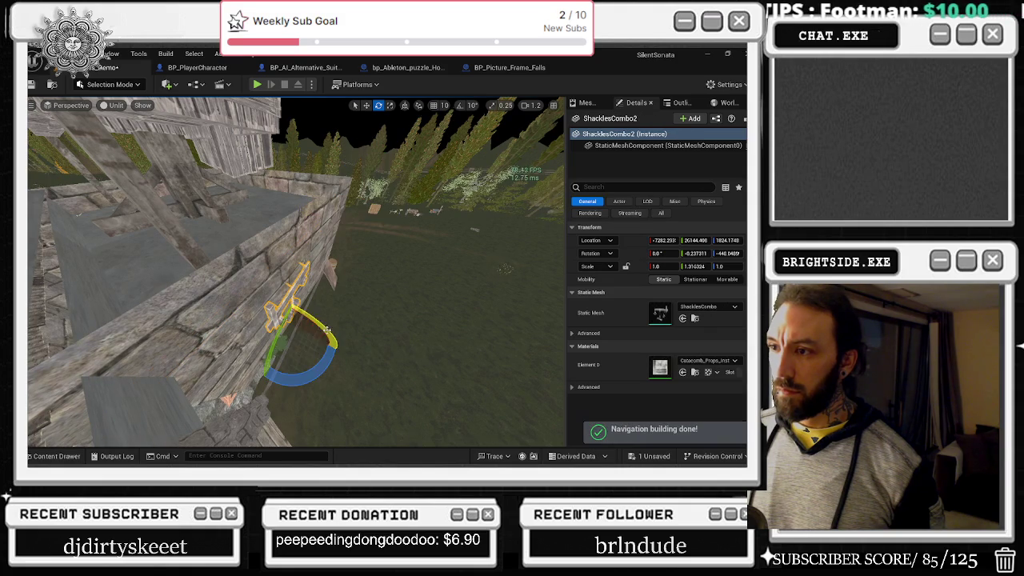
pyautogui.moveTo(326, 328); pyautogui.dragTo(323, 373)
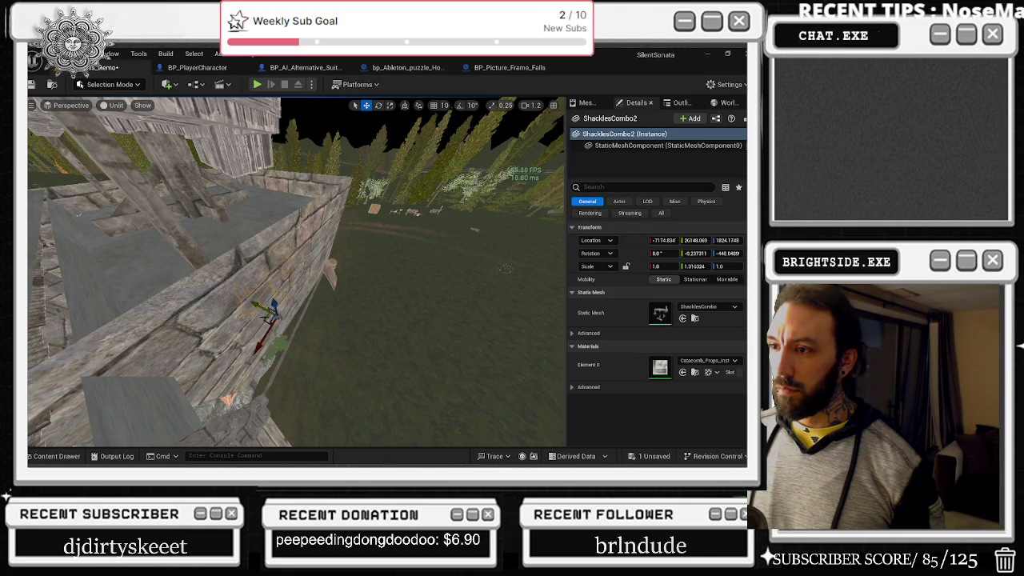
pyautogui.moveTo(254, 365); pyautogui.dragTo(243, 370)
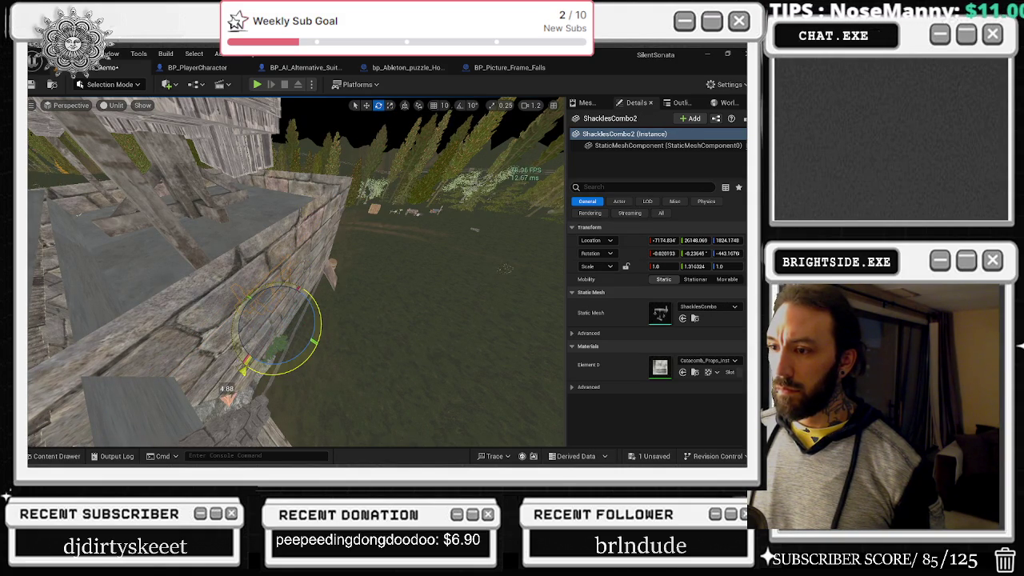
pyautogui.click(392, 391)
pyautogui.moveTo(252, 373); pyautogui.dragTo(244, 373)
pyautogui.moveTo(189, 331); pyautogui.dragTo(244, 323)
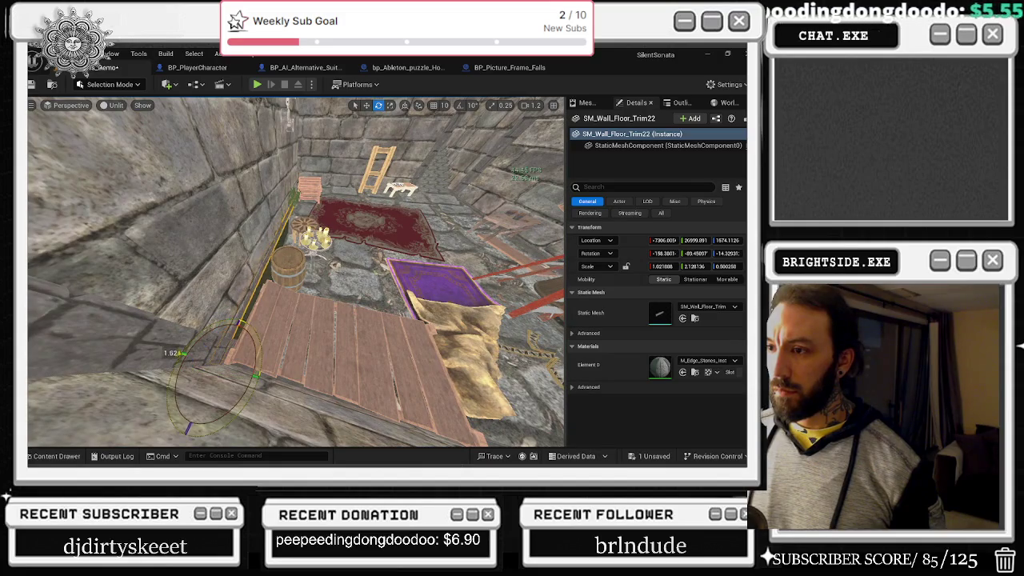
# - Adjust the wall trim slightly, then slide the corner pillar and adjacent plaster wall sideways
pyautogui.moveTo(184, 353); pyautogui.dragTo(189, 353)
pyautogui.moveTo(296, 272); pyautogui.dragTo(416, 260)
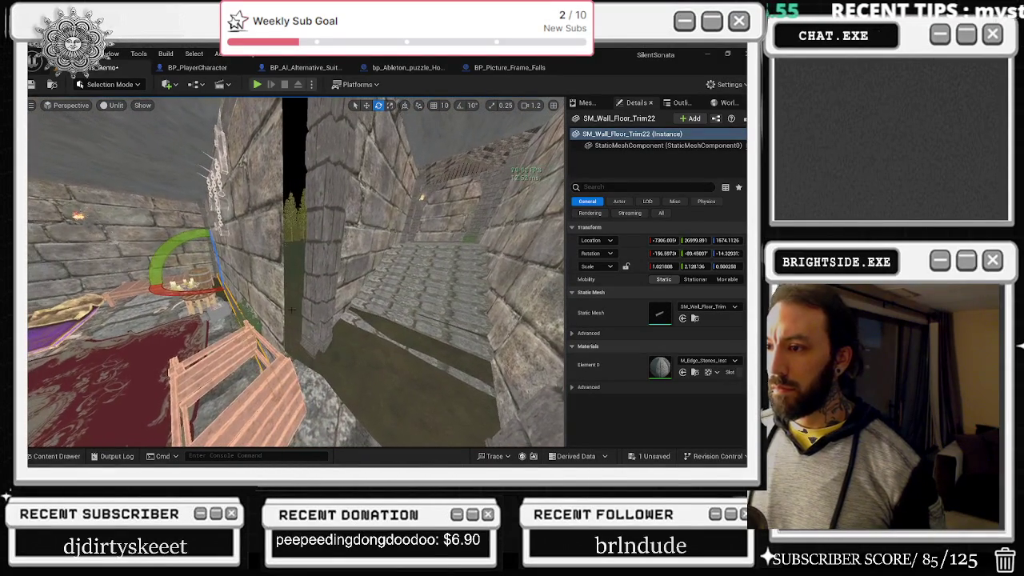
pyautogui.click(304, 280)
pyautogui.moveTo(304, 280); pyautogui.dragTo(336, 272)
pyautogui.moveTo(298, 324)
pyautogui.mouseDown()
pyautogui.moveTo(316, 322)
pyautogui.moveTo(297, 323)
pyautogui.mouseUp()
pyautogui.click(297, 323)
pyautogui.keyDown('ctrl'); pyautogui.click(296, 404); pyautogui.keyUp('ctrl')
pyautogui.press('w')
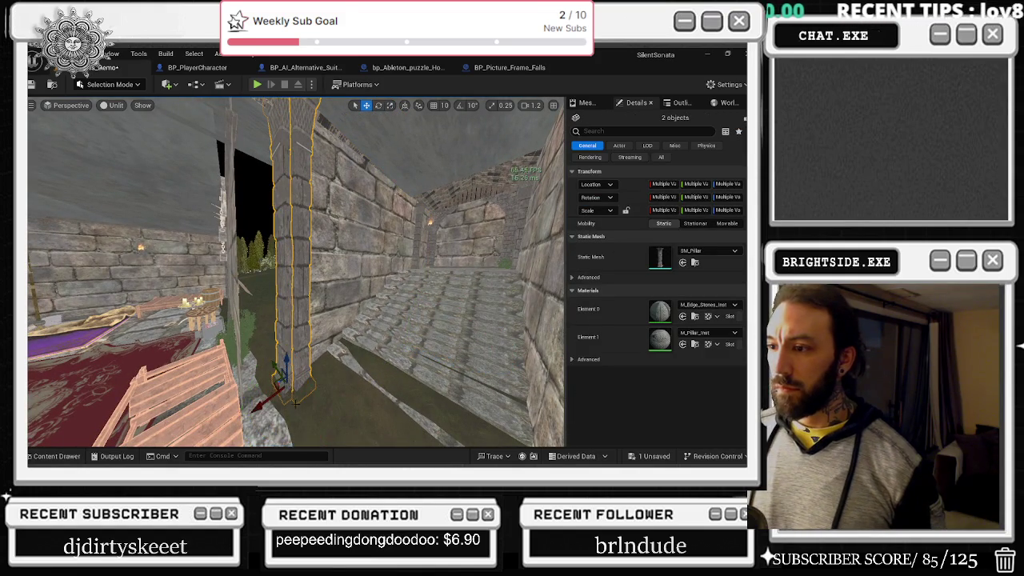
pyautogui.moveTo(223, 417); pyautogui.dragTo(214, 421)
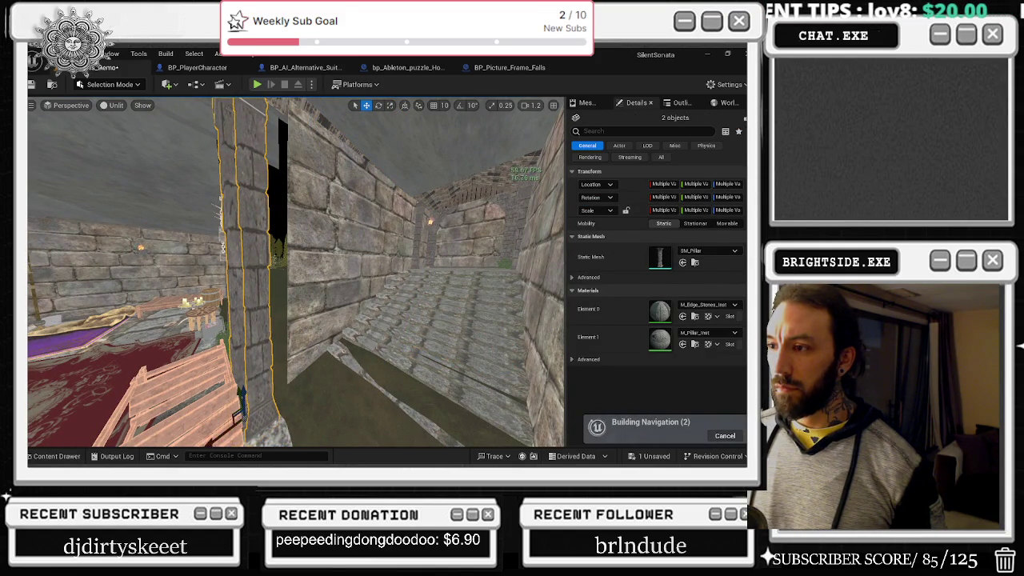
# - Shrink SM_Crypt_Wall_Plaster41's X scale to about 3.25, inspect nearby walls, then switch to YouTube
pyautogui.click(428, 324)
pyautogui.press('r')
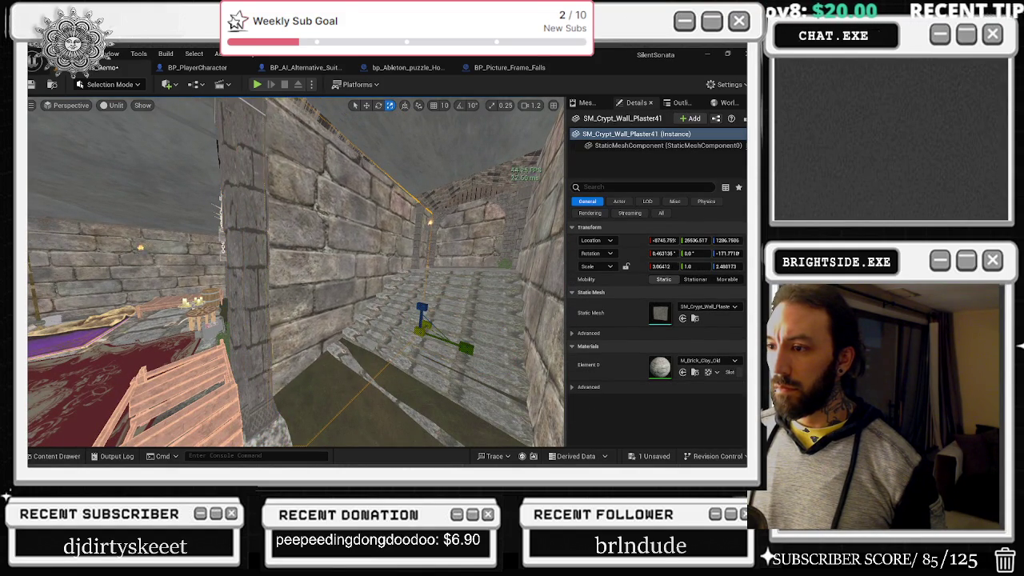
pyautogui.moveTo(421, 324); pyautogui.dragTo(414, 328)
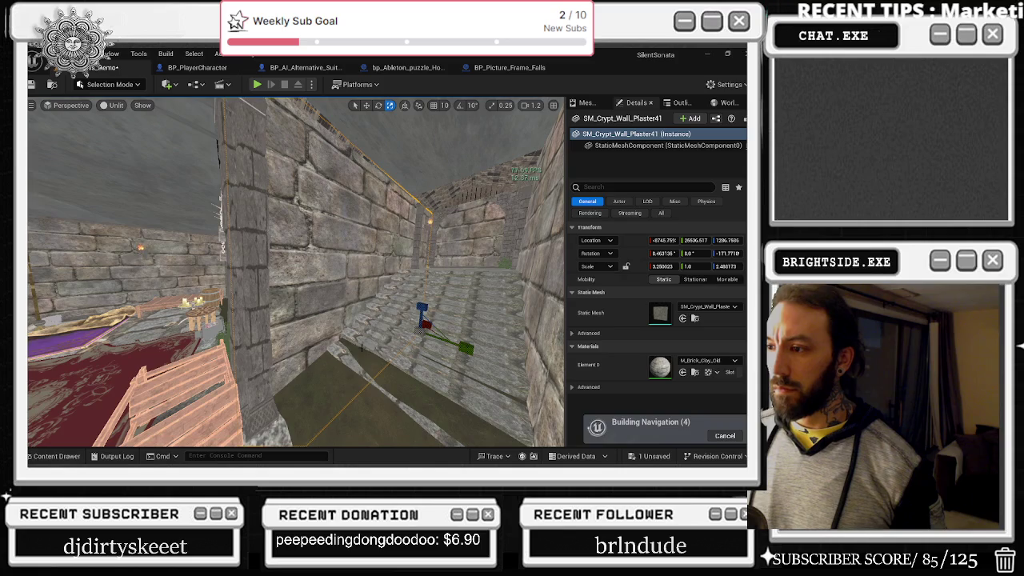
pyautogui.click(371, 347)
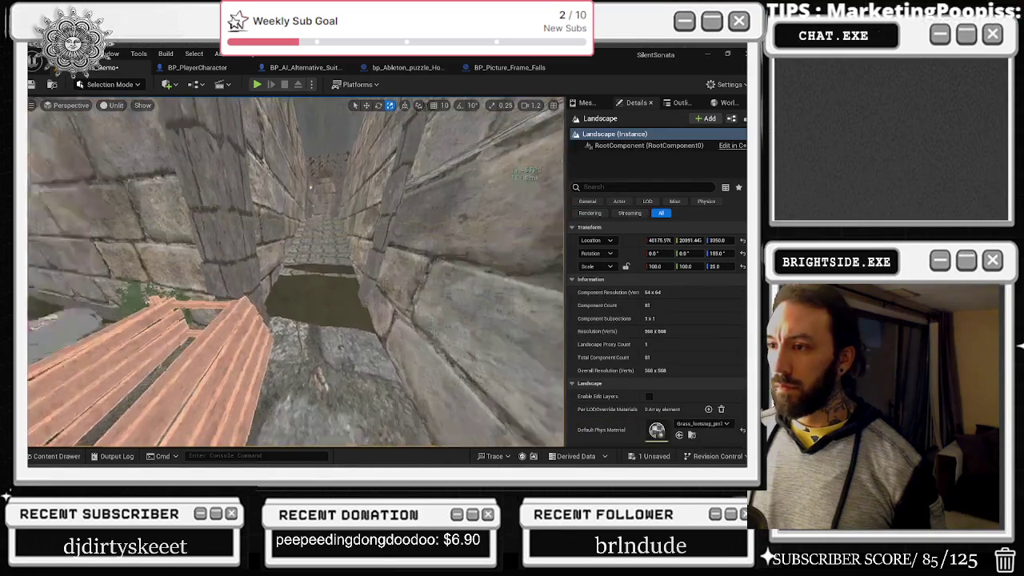
pyautogui.click(263, 254)
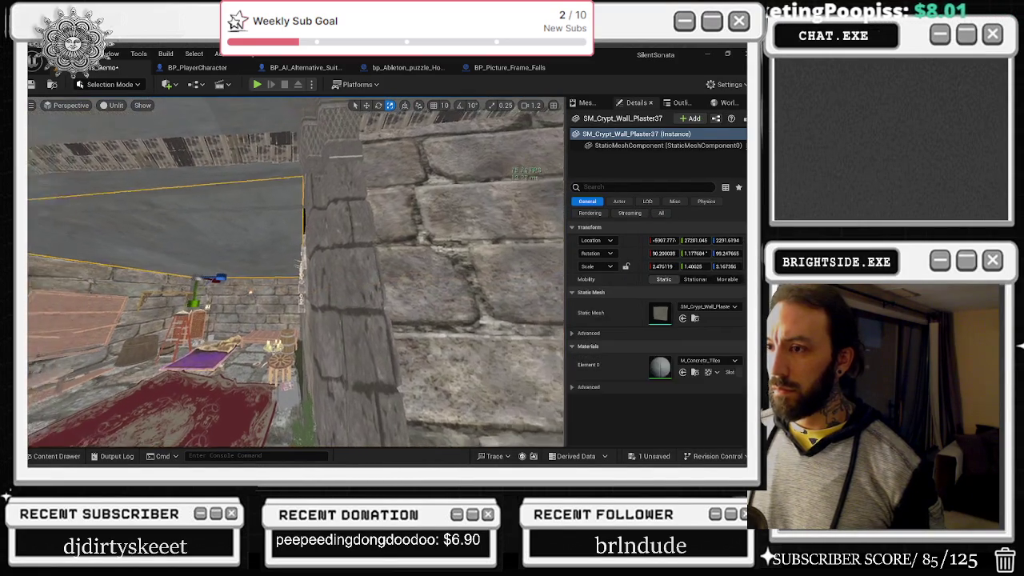
pyautogui.click(120, 312)
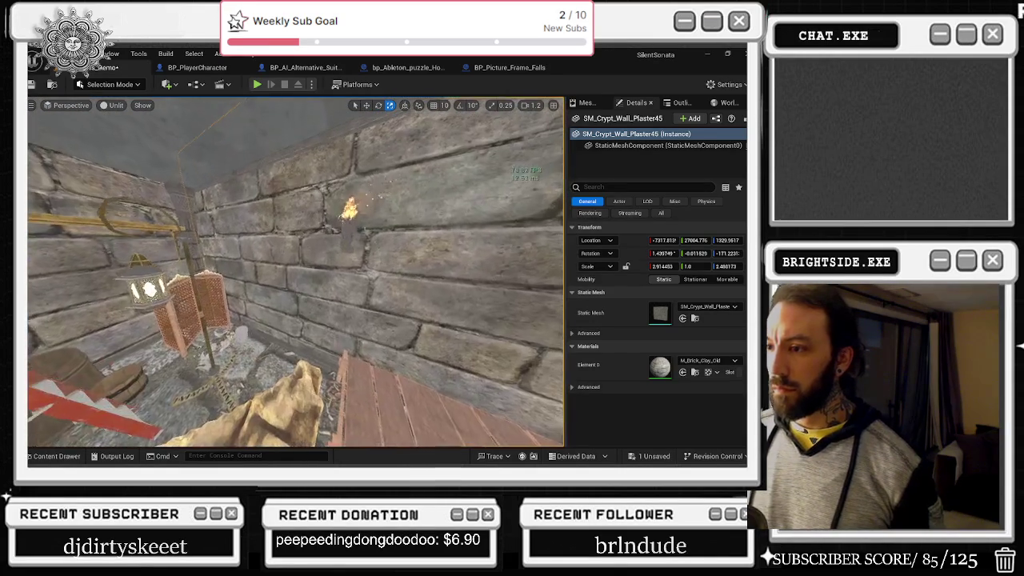
pyautogui.hotkey('alt', 'Tab')
pyautogui.click(480, 212)
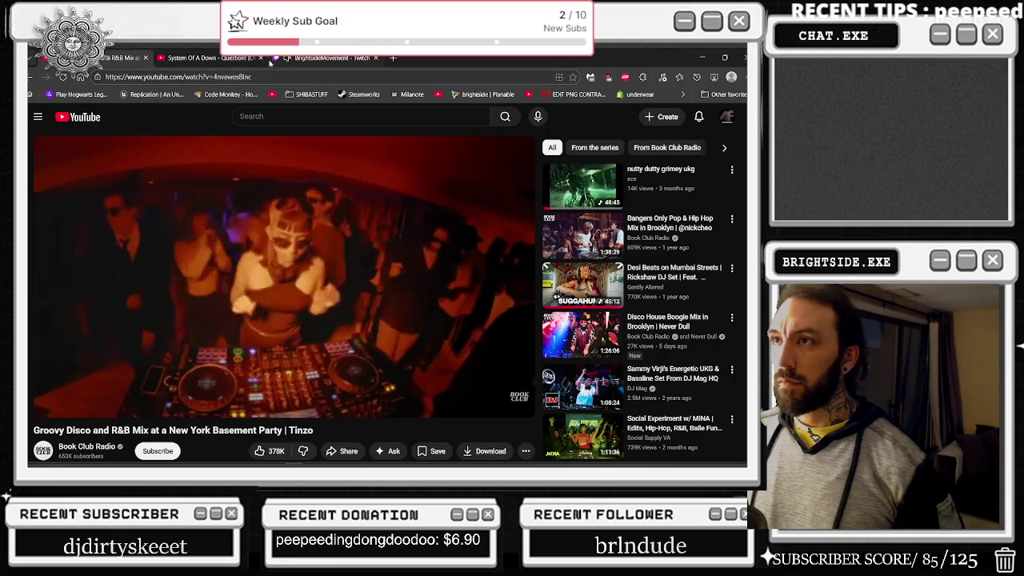
# - Close the old System Of A Down tab in the browser
pyautogui.click(263, 57)
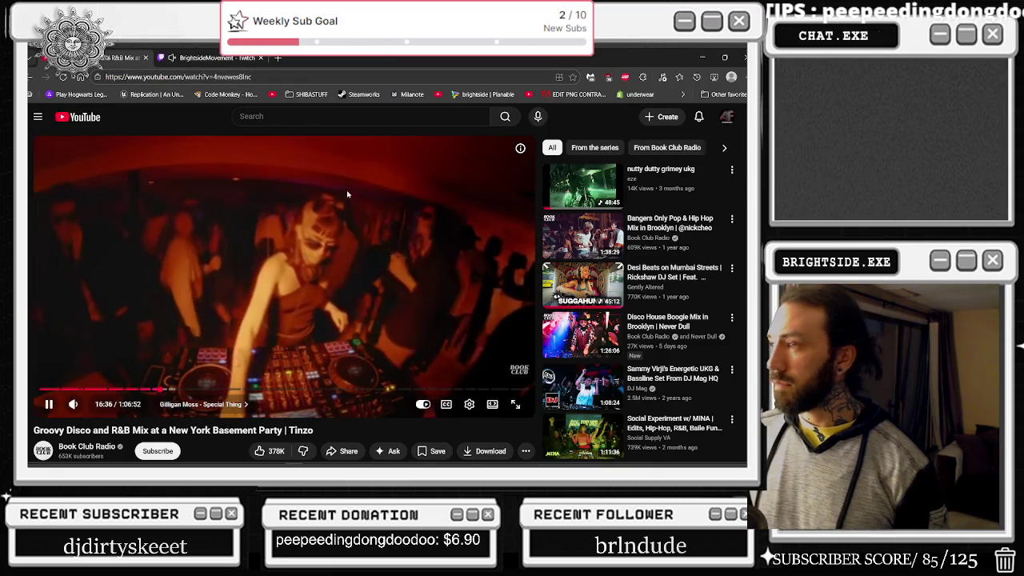
pyautogui.press('/')
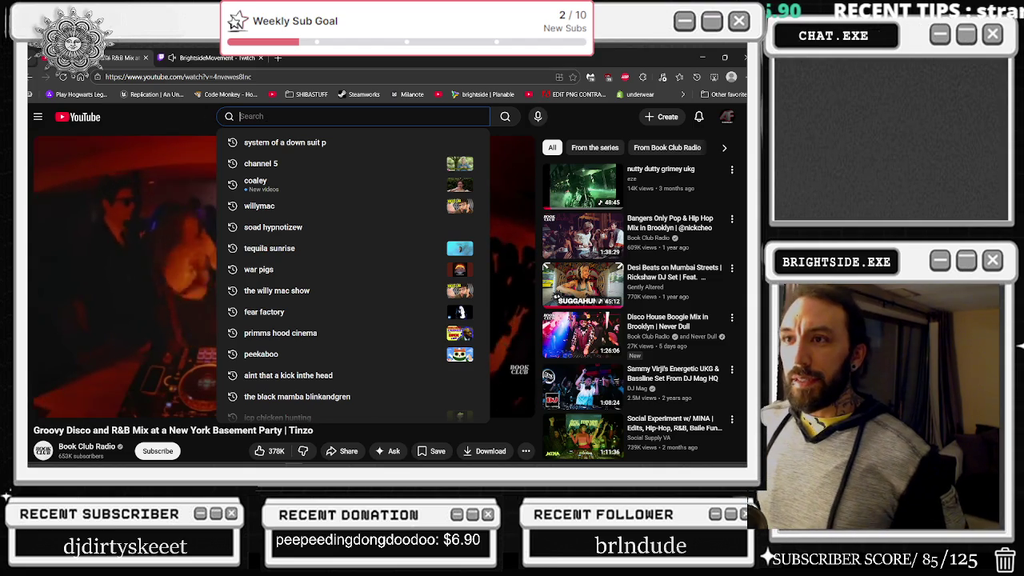
pyautogui.press('Escape')
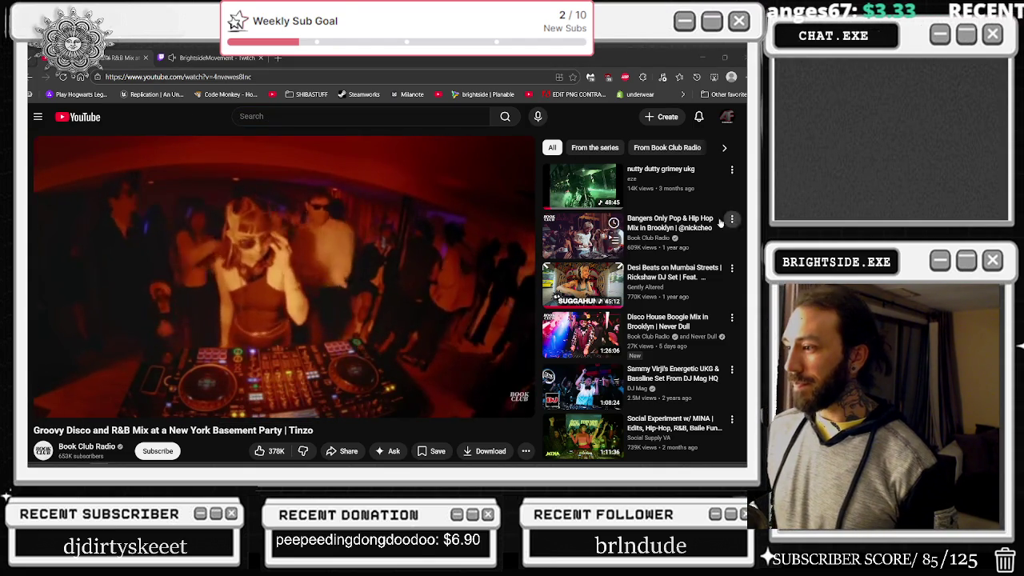
pyautogui.scroll(-4, 690, 286)
pyautogui.scroll(5, 690, 285)
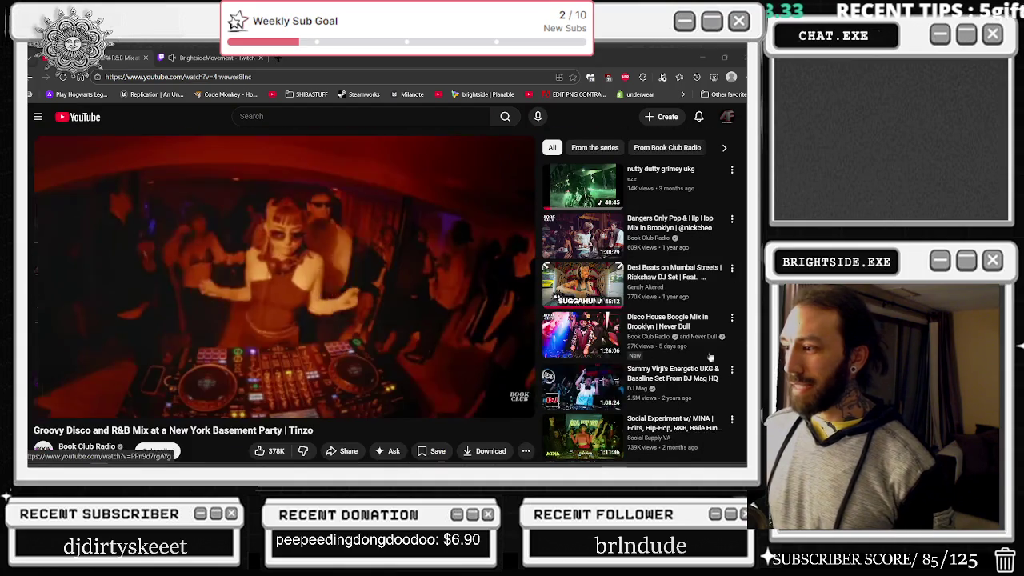
# - Search YouTube for 'system of a down mix' and scroll through the results
pyautogui.click(352, 116)
pyautogui.write('system of a down mix')
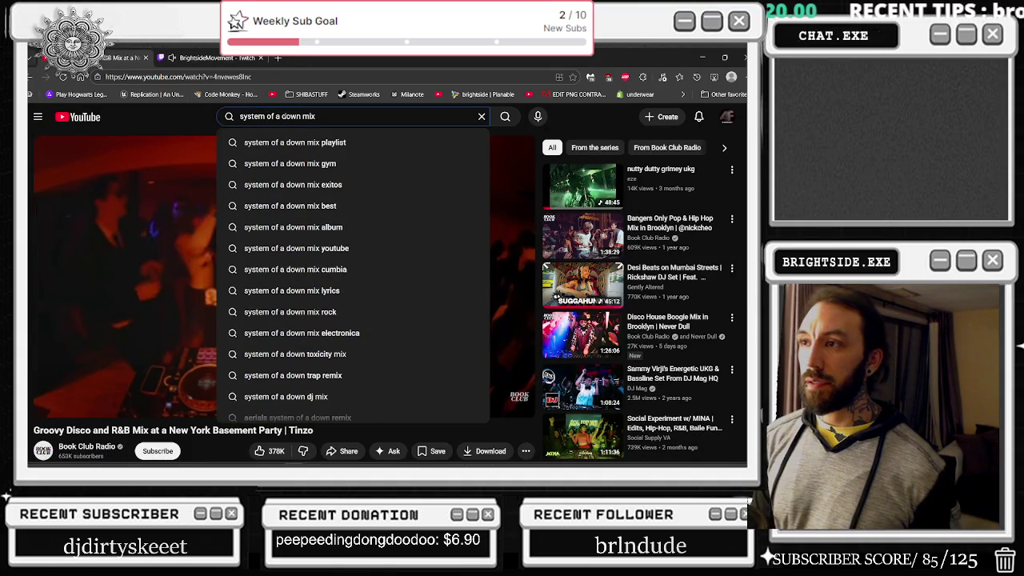
pyautogui.press('Return')
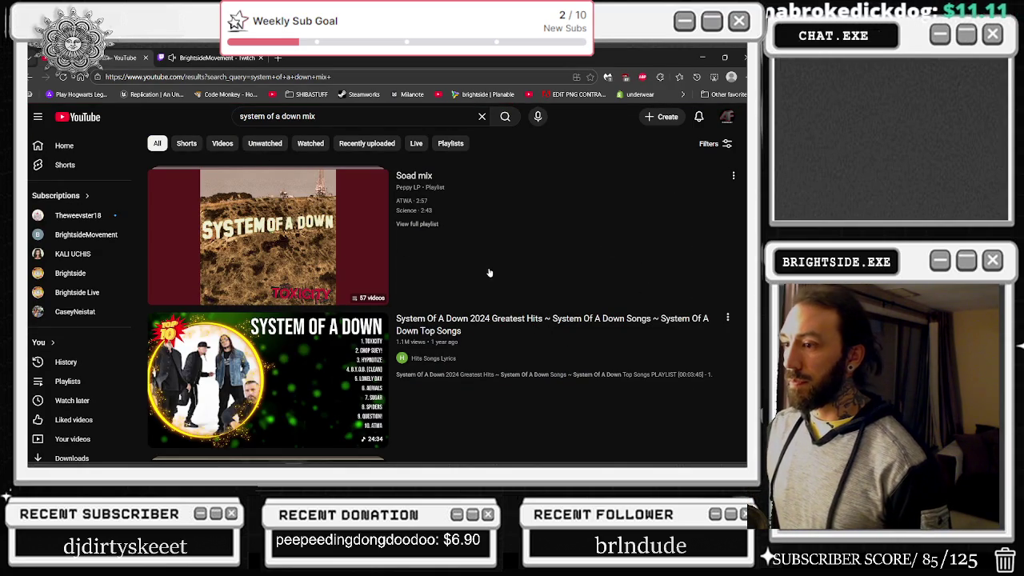
pyautogui.scroll(-3, 491, 276)
pyautogui.scroll(-2, 361, 298)
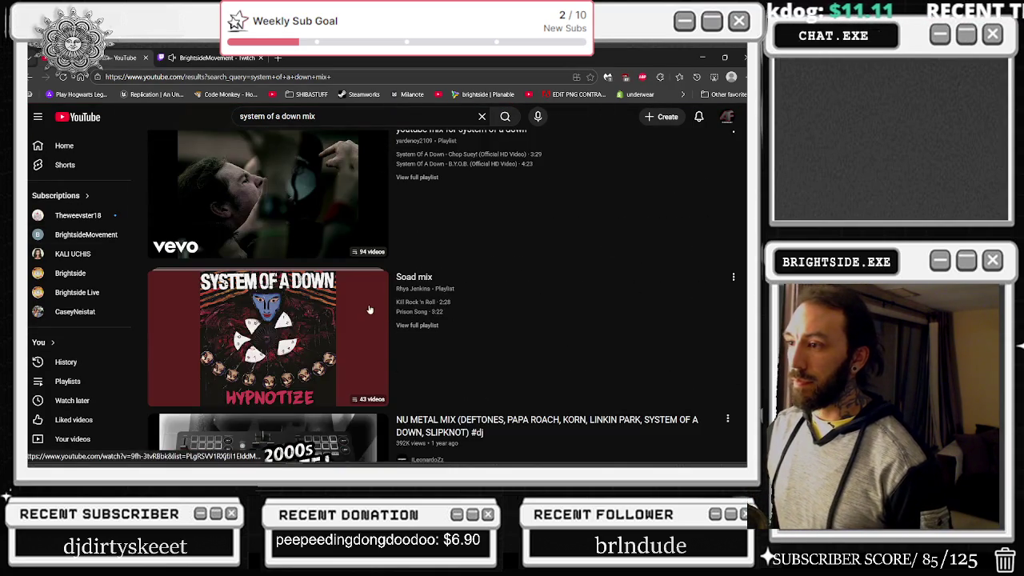
pyautogui.scroll(-2, 369, 309)
pyautogui.scroll(-3, 317, 280)
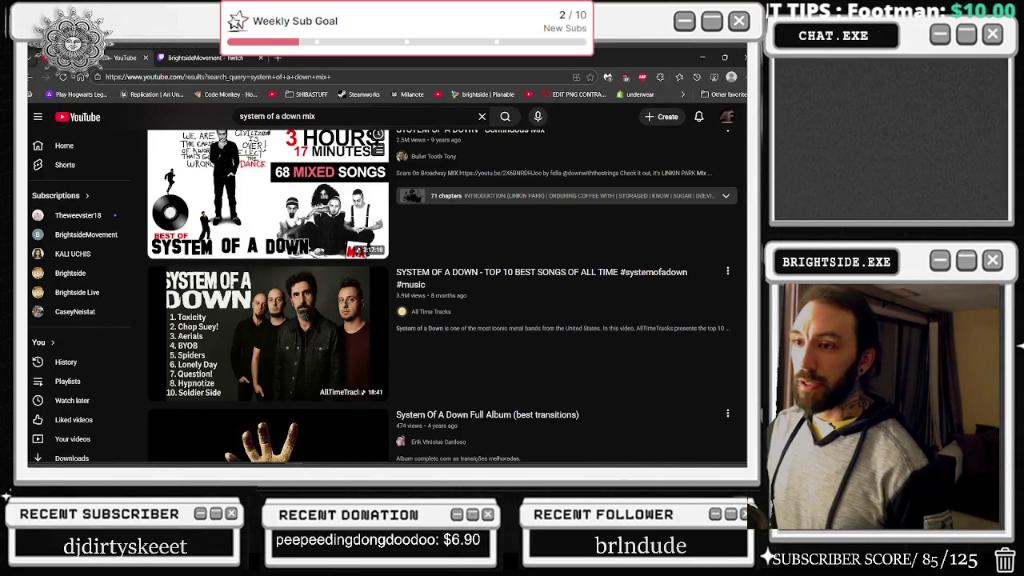
pyautogui.scroll(-1, 300, 223)
pyautogui.scroll(-1, 296, 220)
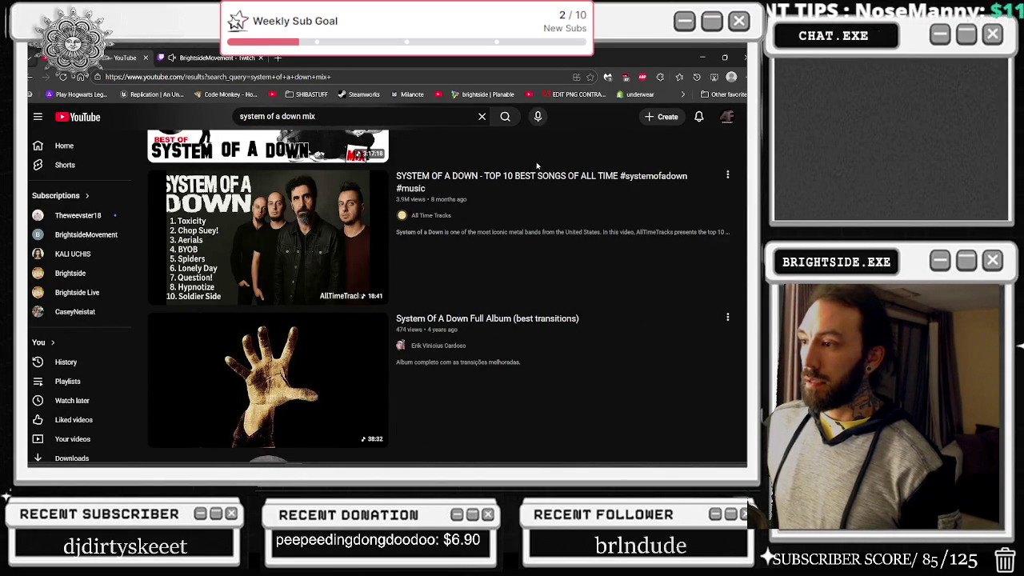
pyautogui.scroll(-1, 535, 174)
pyautogui.scroll(-1, 535, 173)
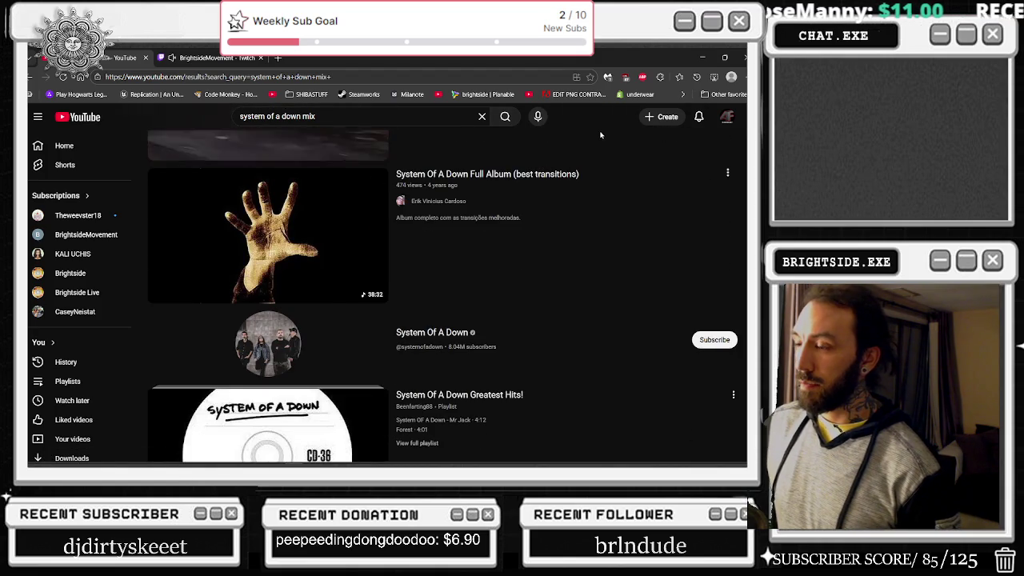
# - Open the System Of A Down Full Album (best transitions) video and reload it until it plays
pyautogui.click(342, 244)
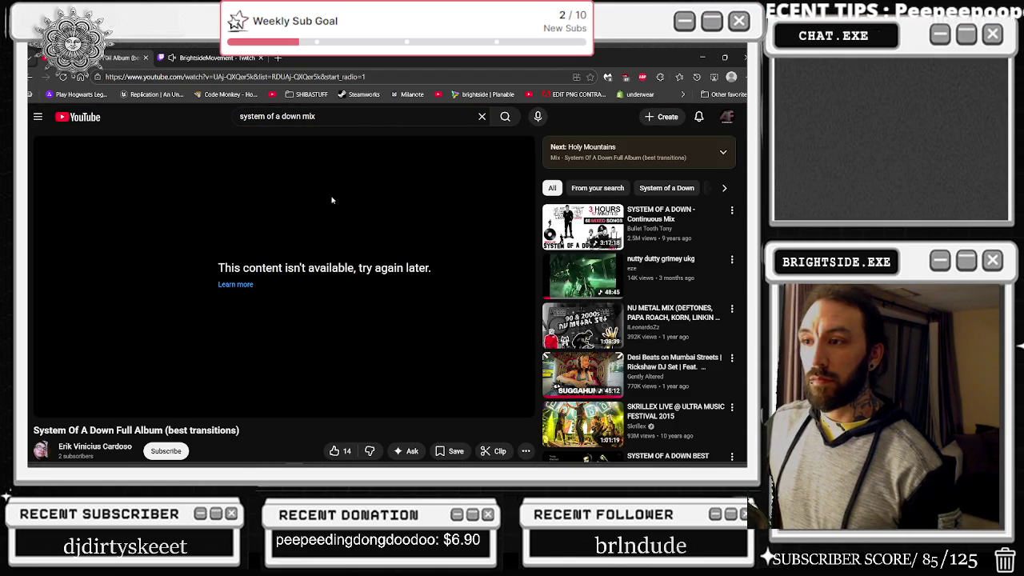
pyautogui.click(320, 80)
pyautogui.press('Return')
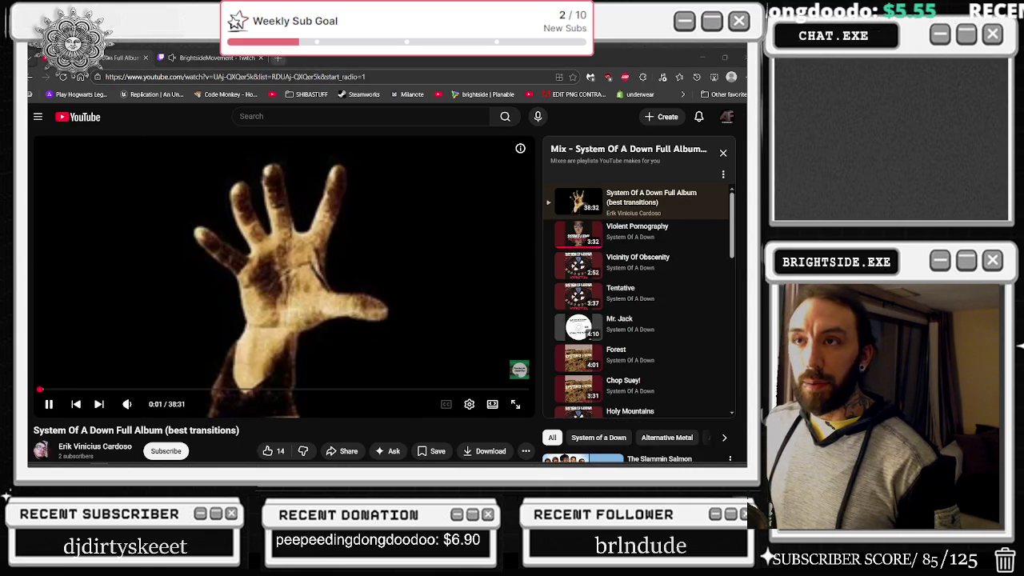
pyautogui.hotkey('alt', 'Tab')
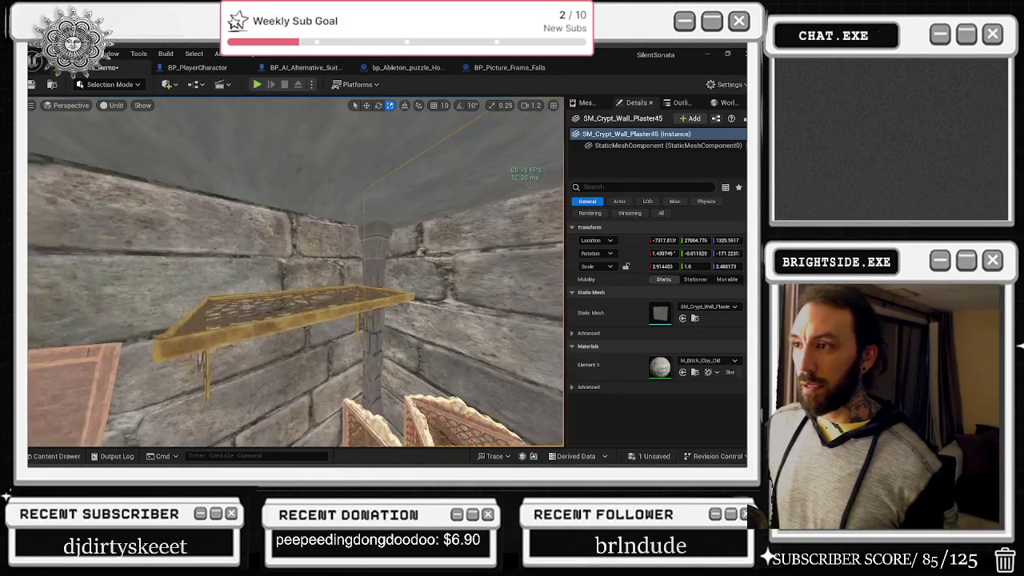
# - Raise SM_Wall_Floor_Trim26 and tilt it to follow the upper wall edge
pyautogui.click(371, 236)
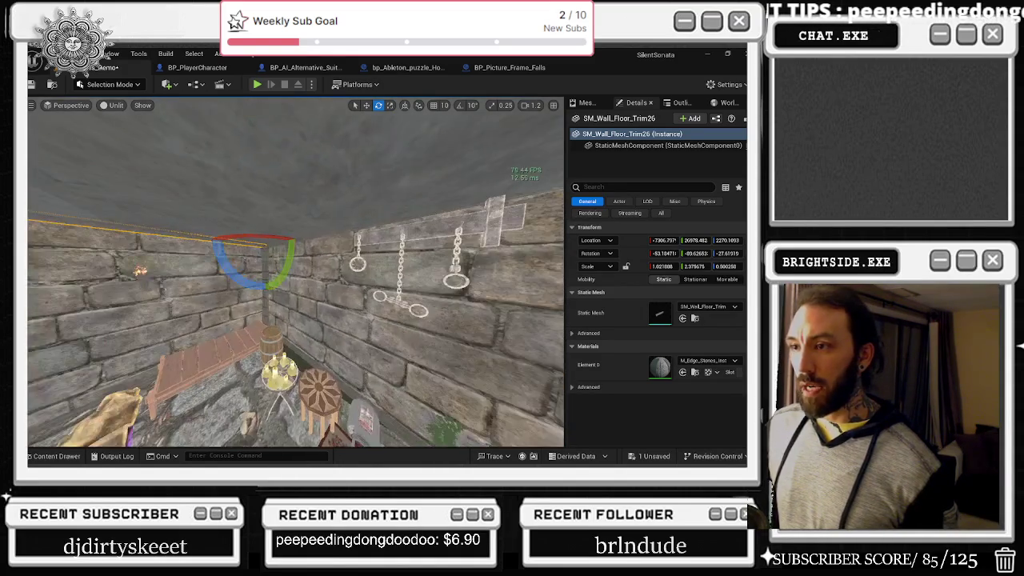
pyautogui.press('w')
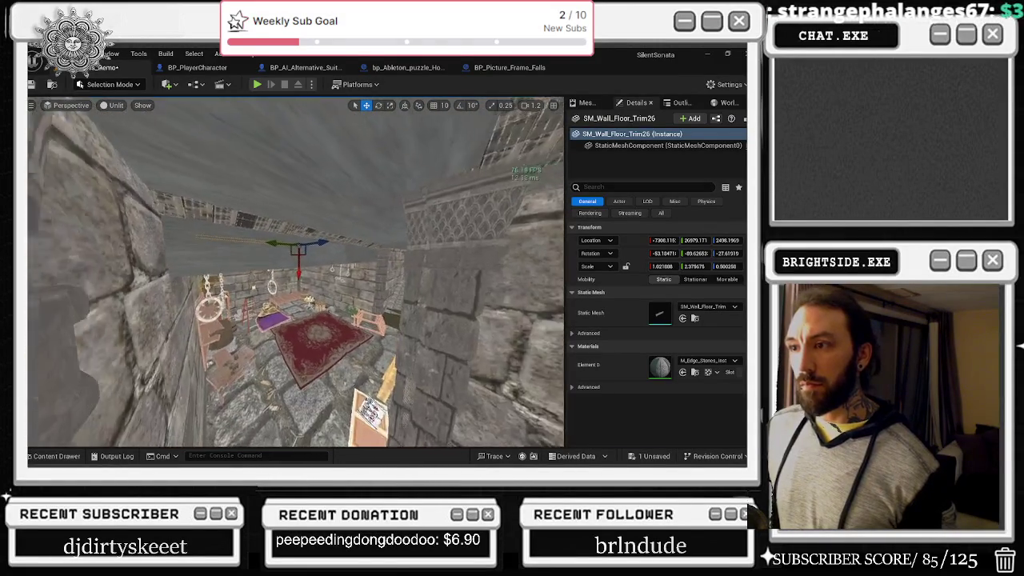
pyautogui.moveTo(339, 249); pyautogui.dragTo(371, 255)
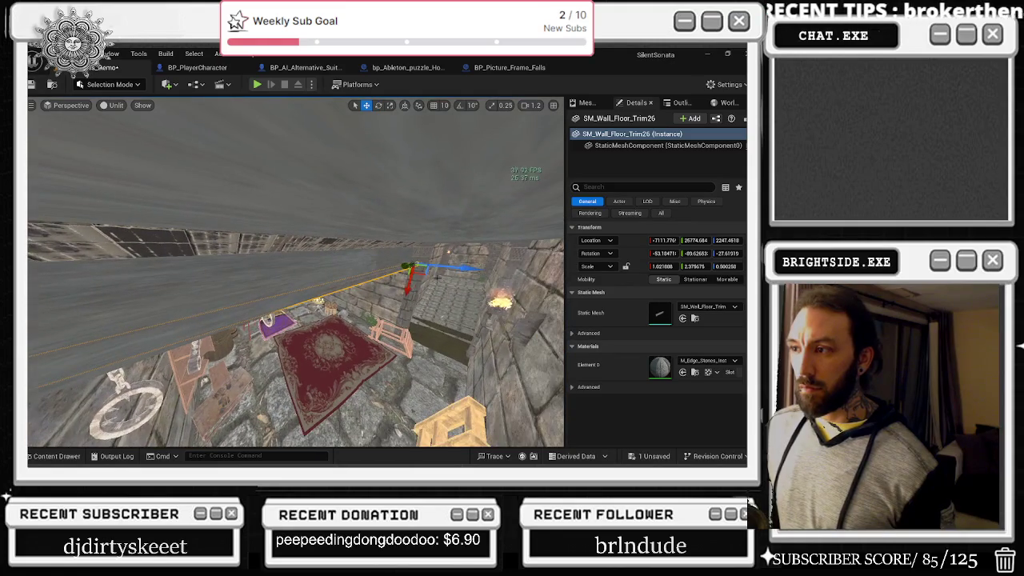
pyautogui.moveTo(425, 272); pyautogui.dragTo(449, 252)
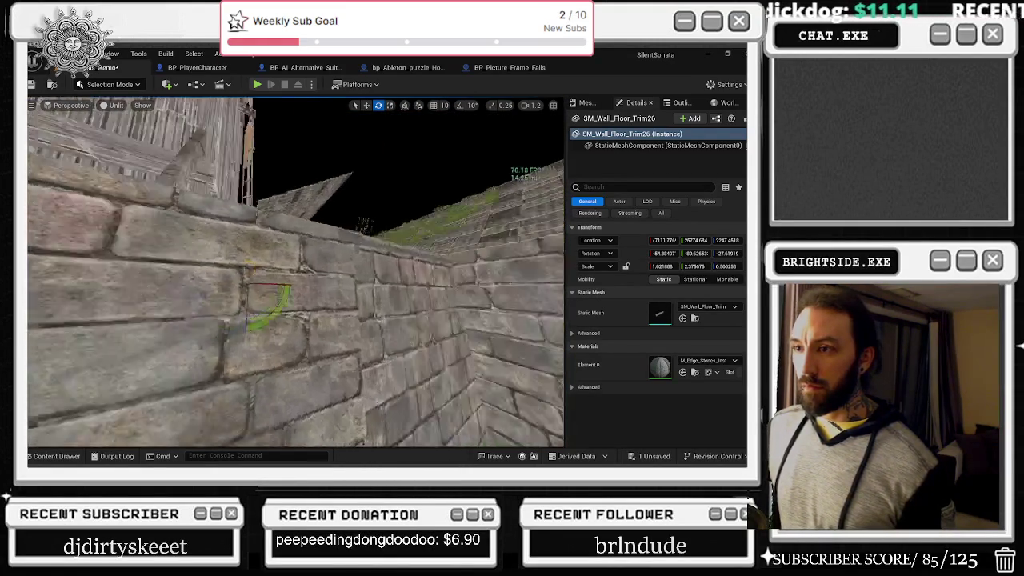
pyautogui.press('r')
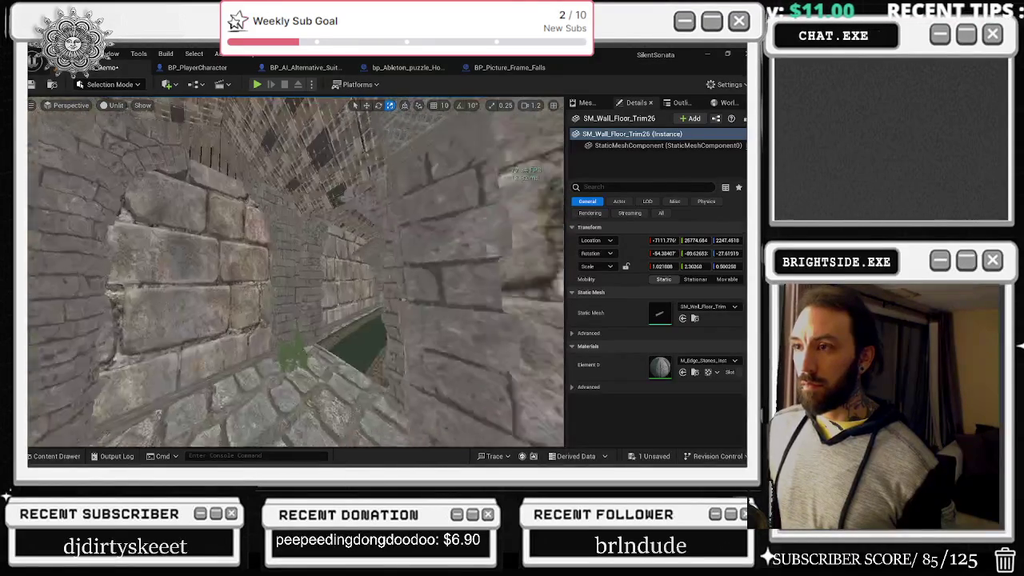
pyautogui.press('w')
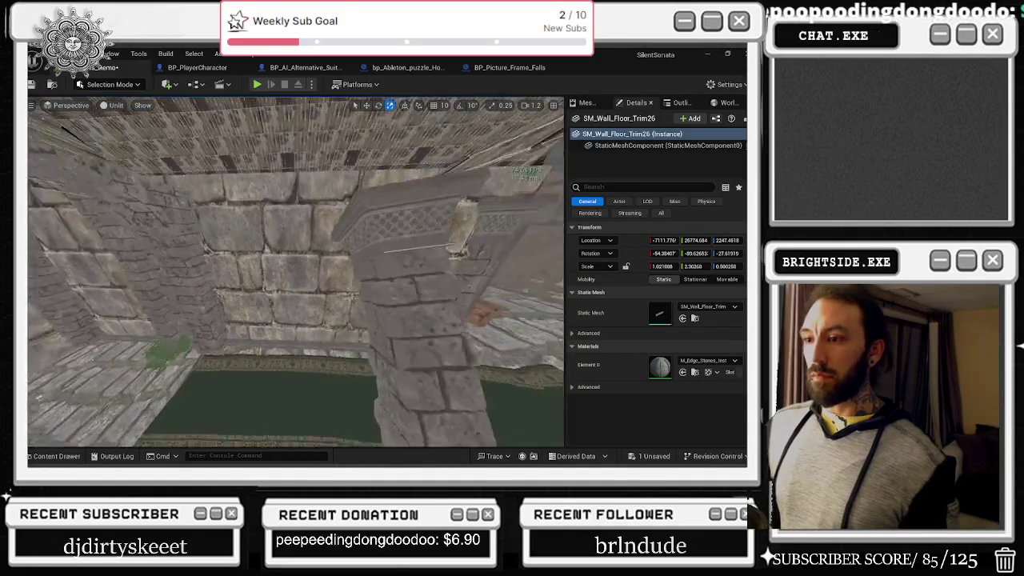
# - Rotate the selected stone wall trim piece slightly toward the stone pillar
pyautogui.click(321, 342)
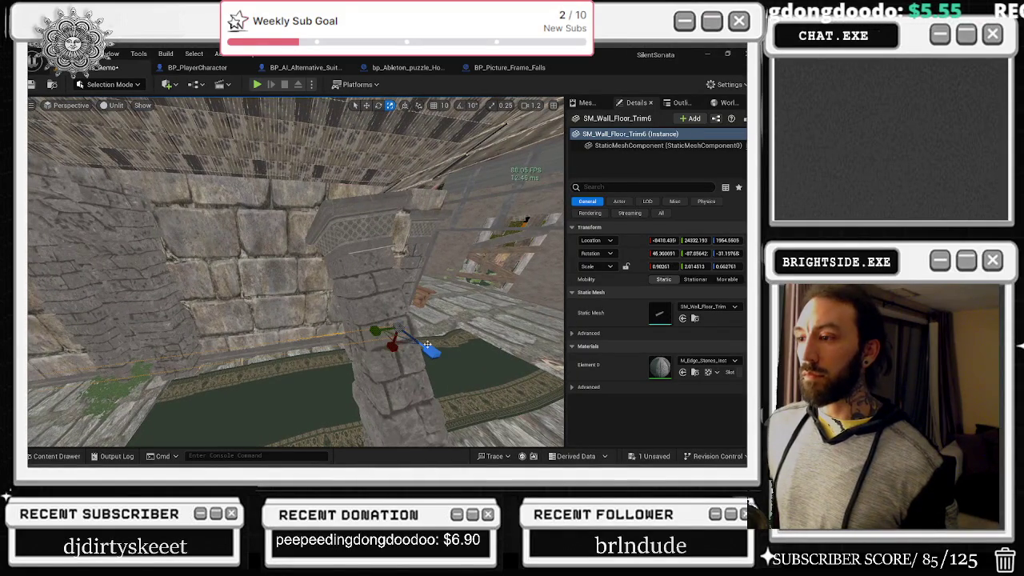
pyautogui.moveTo(465, 344)
pyautogui.mouseDown()
pyautogui.moveTo(377, 340)
pyautogui.moveTo(408, 355)
pyautogui.moveTo(439, 305)
pyautogui.moveTo(445, 229)
pyautogui.moveTo(417, 227)
pyautogui.mouseUp()
pyautogui.press('w')
pyautogui.press('e')
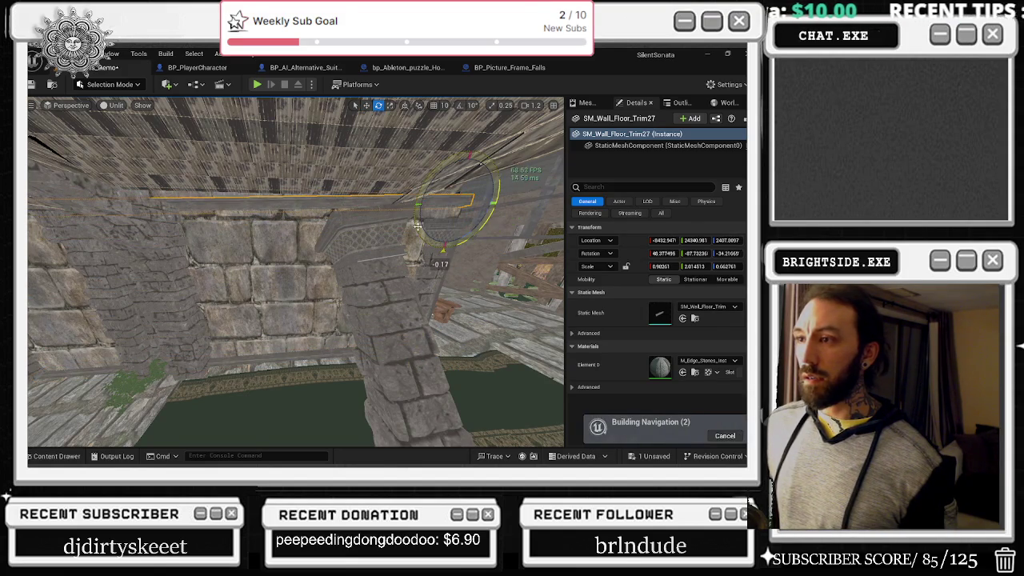
pyautogui.moveTo(437, 260); pyautogui.dragTo(440, 258)
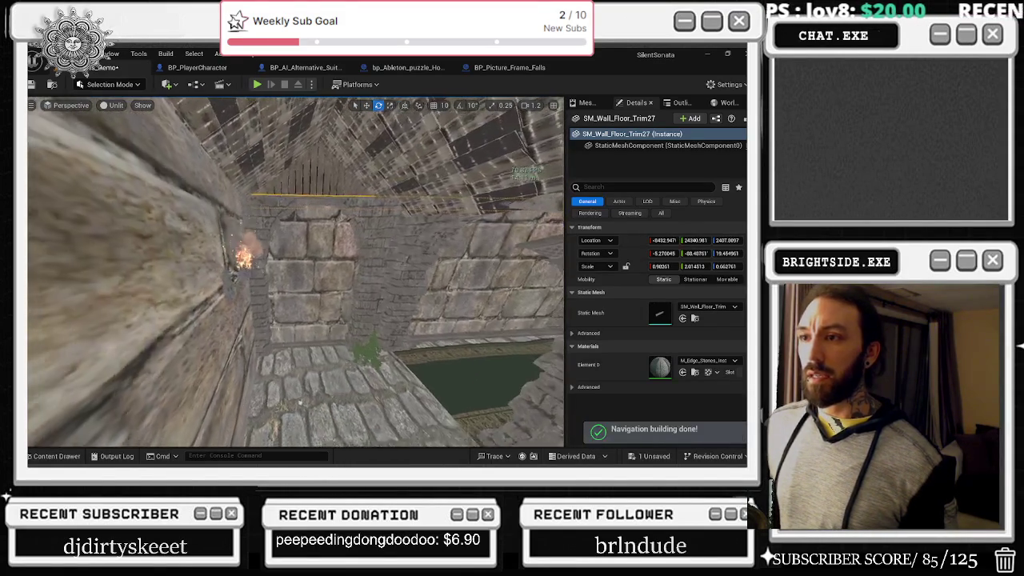
pyautogui.press('r')
pyautogui.press('r')
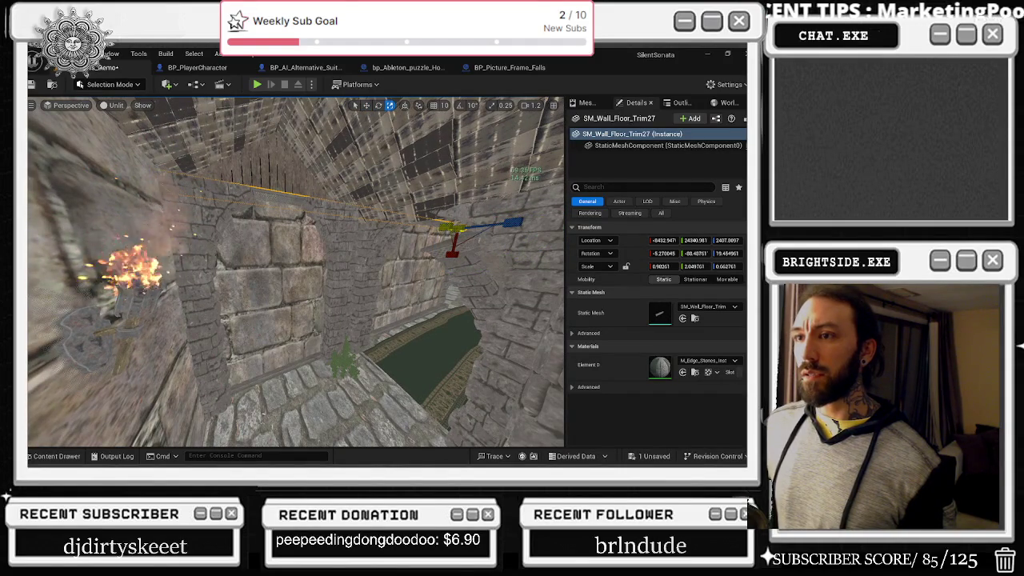
pyautogui.press('e')
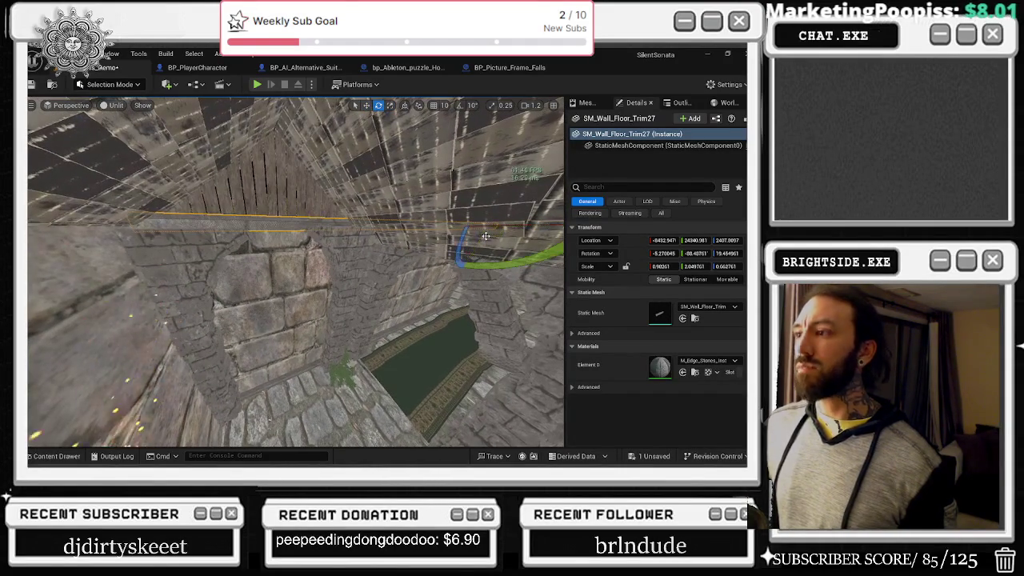
# - Frame the roof plates over the corridor and fly the camera down the corridor
pyautogui.click(489, 225)
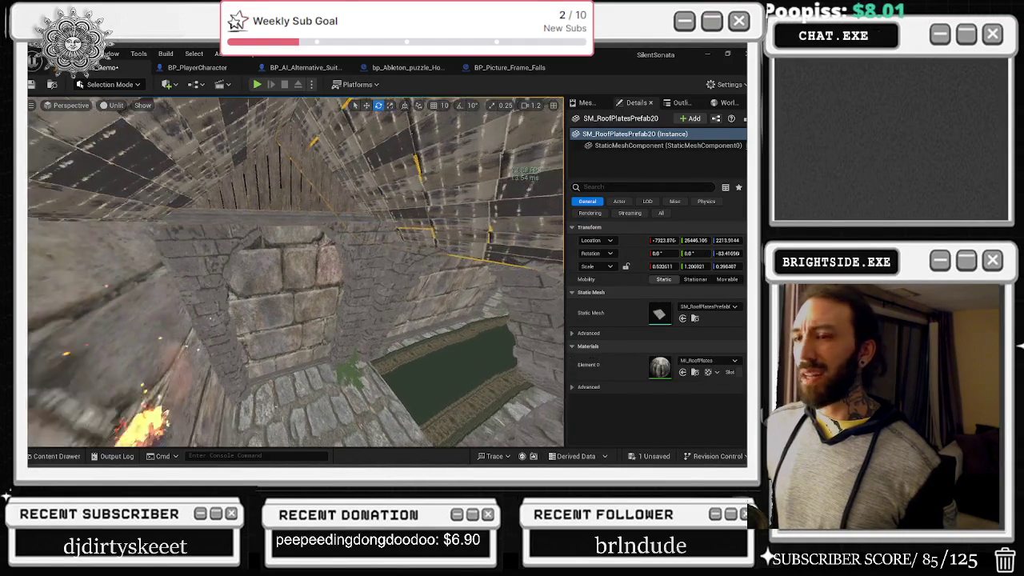
pyautogui.press('f')
pyautogui.press('w')
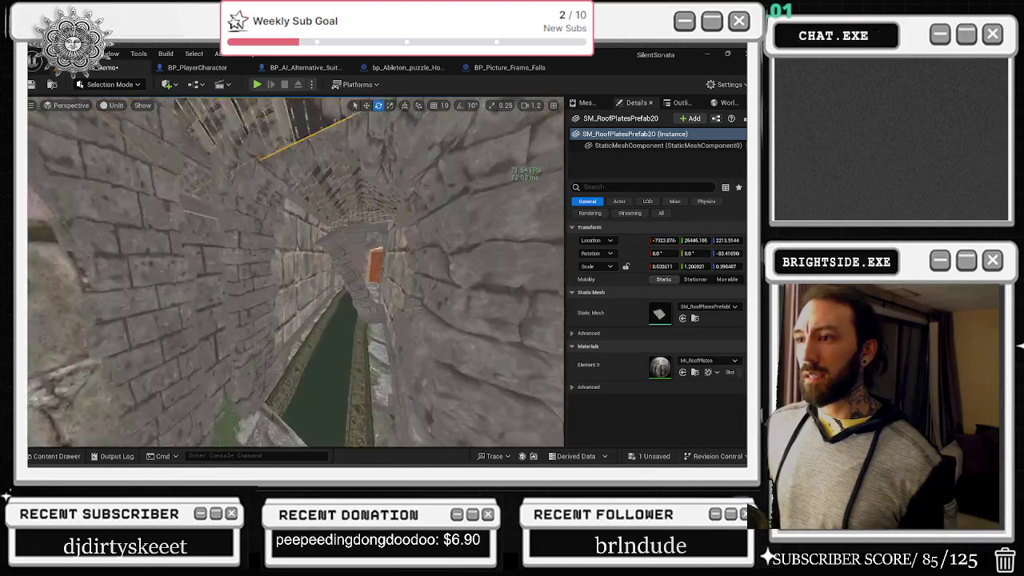
pyautogui.press('w')
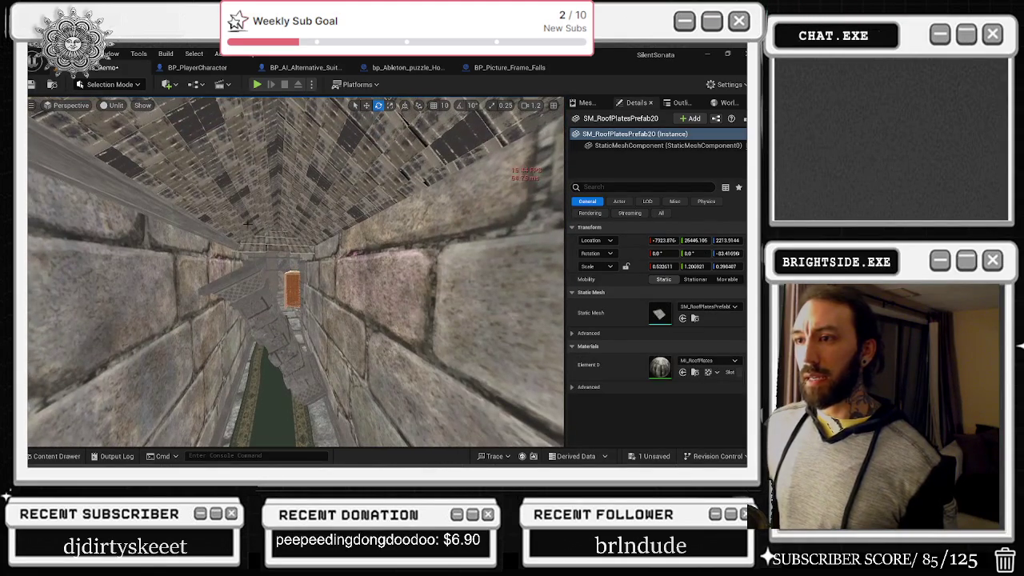
pyautogui.hotkey('ctrl', 'z')
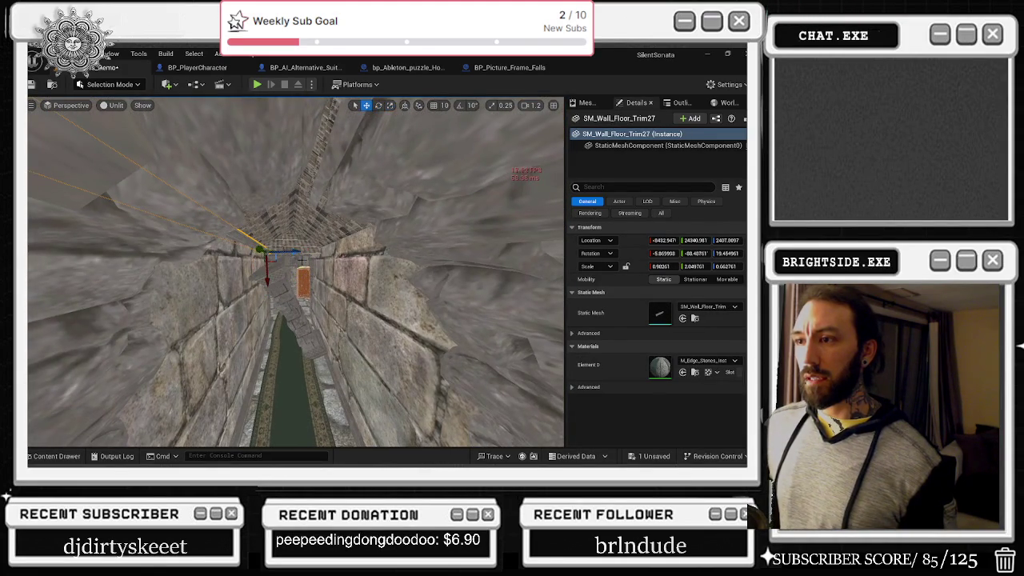
# - Slide the next wall trim along the corridor wall and shorten it to fit the edge
pyautogui.press('w')
pyautogui.click(347, 248)
pyautogui.moveTo(346, 248); pyautogui.dragTo(348, 224)
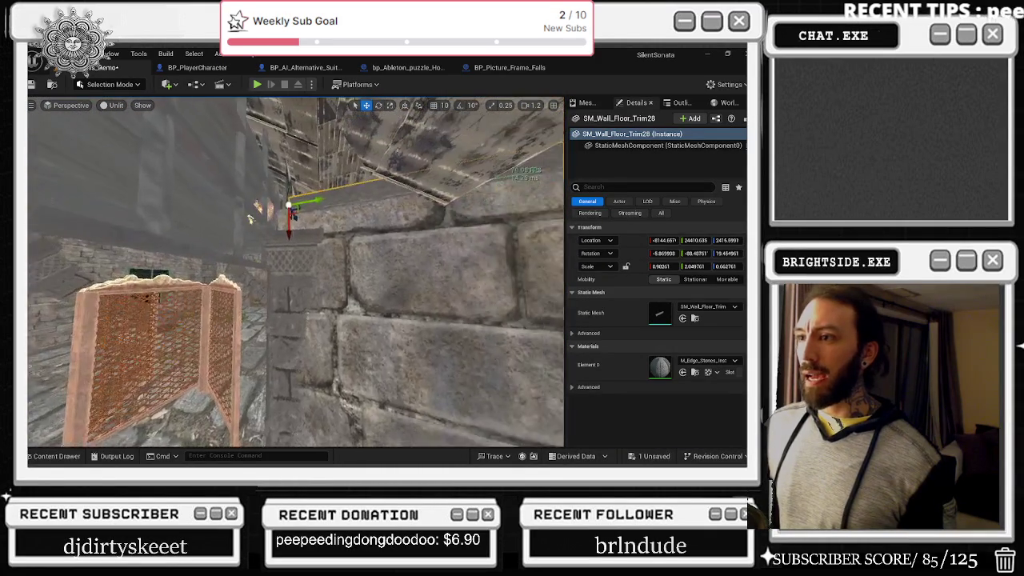
pyautogui.moveTo(290, 195); pyautogui.dragTo(224, 202)
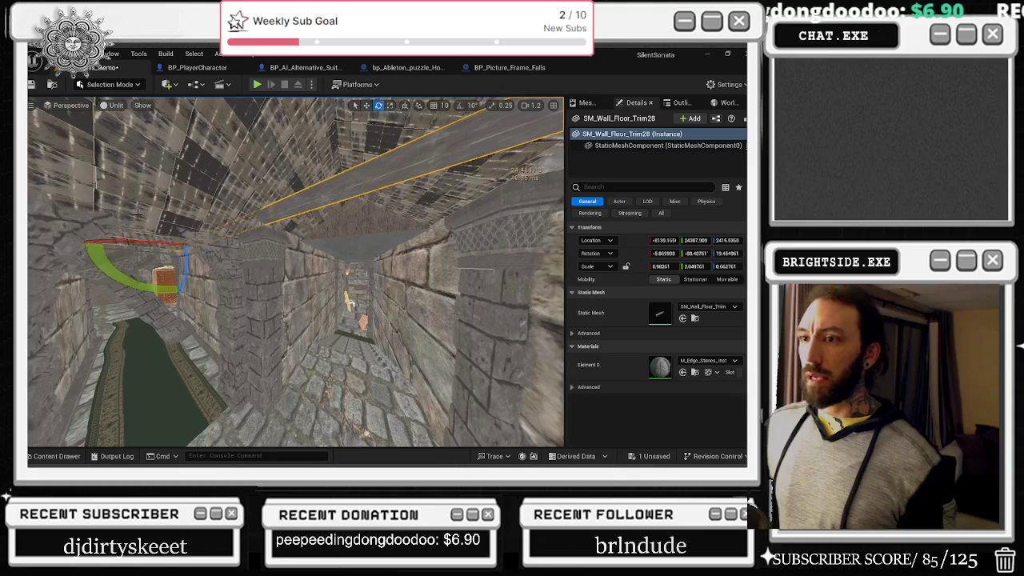
pyautogui.moveTo(693, 266); pyautogui.dragTo(672, 266)
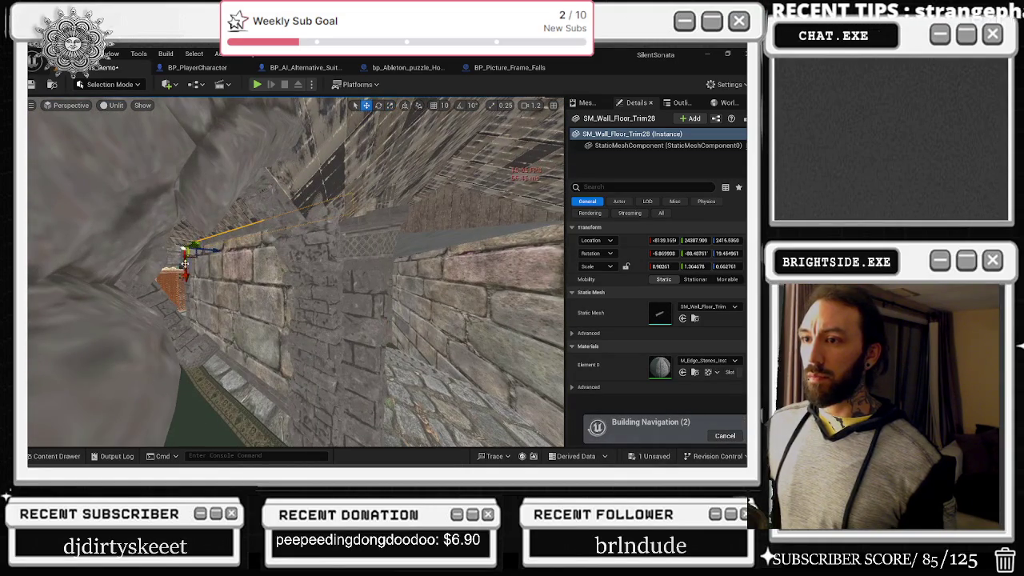
pyautogui.moveTo(296, 272); pyautogui.dragTo(272, 272)
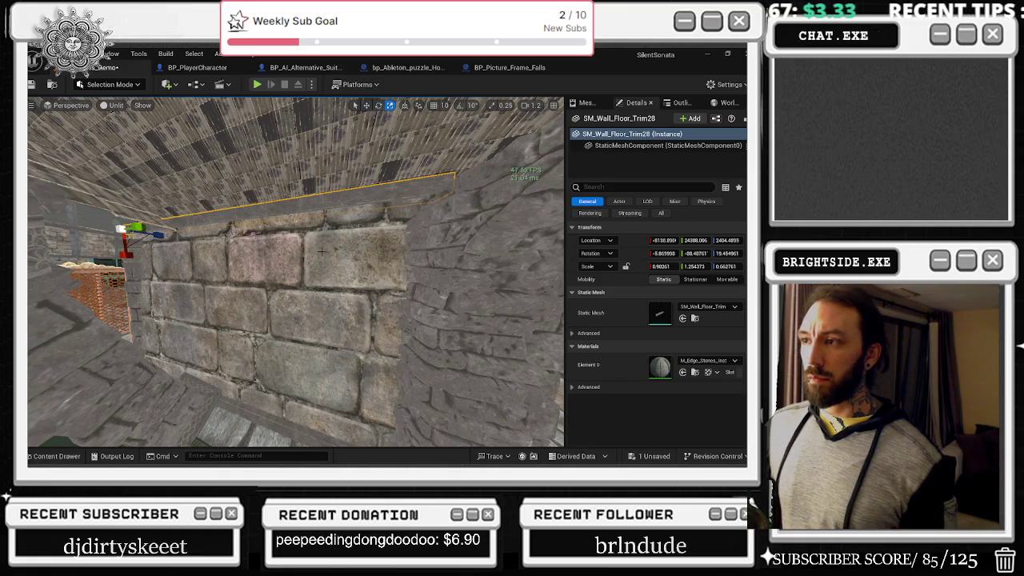
pyautogui.moveTo(296, 272)
pyautogui.mouseDown()
pyautogui.moveTo(264, 273)
pyautogui.moveTo(292, 269)
pyautogui.moveTo(256, 254)
pyautogui.mouseUp()
# - Slide the trim along the cell wall and shorten it to end at the corner
pyautogui.press('w')
pyautogui.click(422, 219)
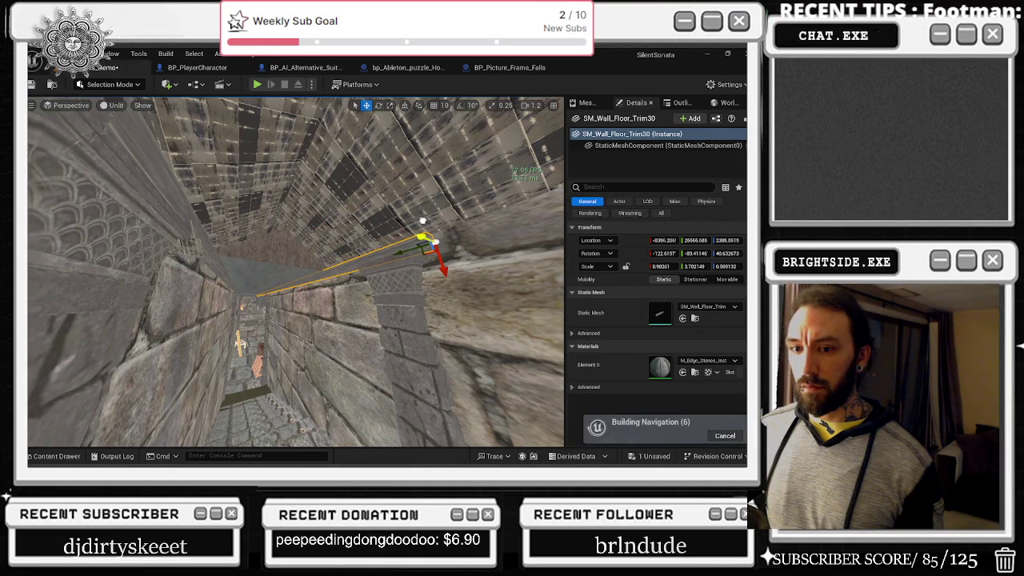
pyautogui.moveTo(424, 220); pyautogui.dragTo(360, 224)
pyautogui.moveTo(245, 243)
pyautogui.mouseDown()
pyautogui.moveTo(350, 255)
pyautogui.moveTo(353, 270)
pyautogui.moveTo(356, 236)
pyautogui.moveTo(376, 232)
pyautogui.moveTo(380, 276)
pyautogui.mouseUp()
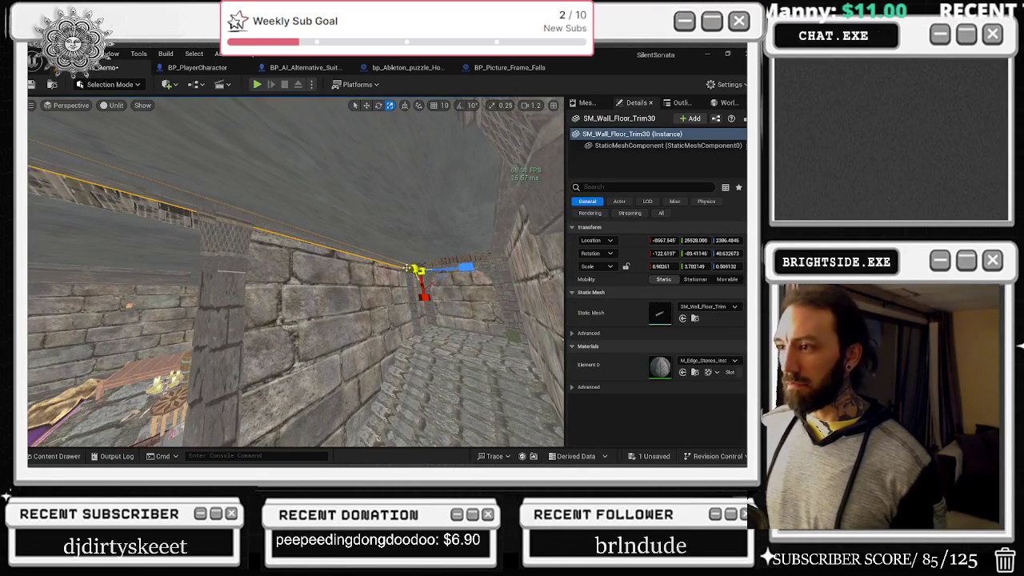
pyautogui.moveTo(693, 266); pyautogui.dragTo(677, 266)
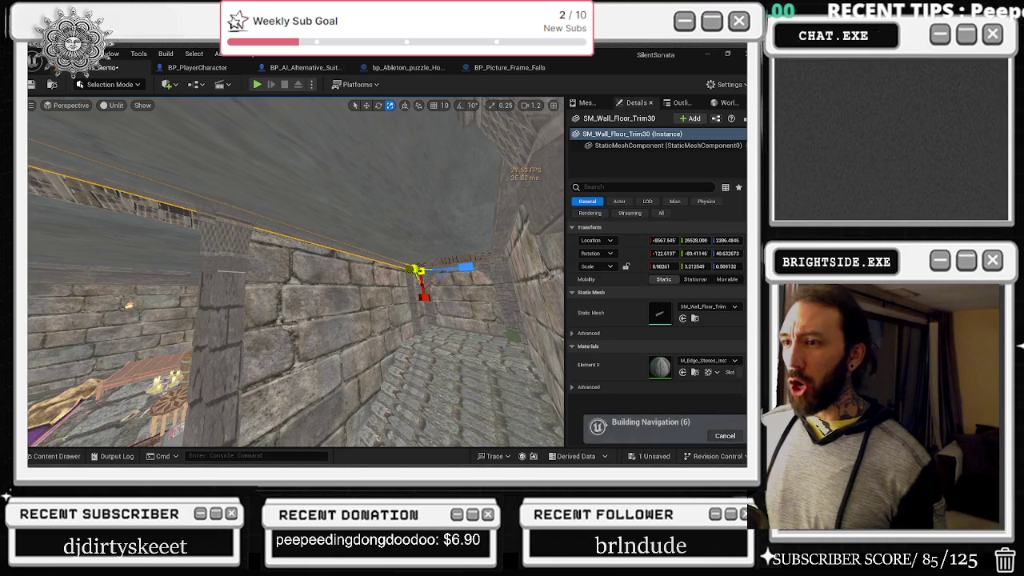
pyautogui.moveTo(380, 277); pyautogui.dragTo(473, 278)
pyautogui.press('w')
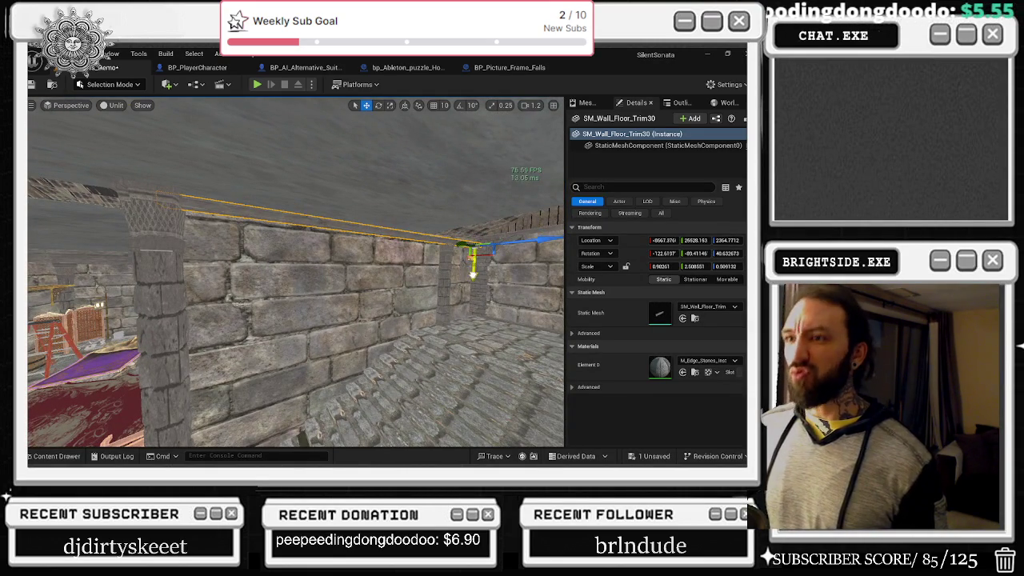
# - Select the corner stone pillar, view it head-on, then fly out to the building exterior
pyautogui.moveTo(459, 295); pyautogui.dragTo(432, 280)
pyautogui.click(388, 240)
pyautogui.moveTo(388, 240)
pyautogui.mouseDown()
pyautogui.moveTo(364, 276)
pyautogui.moveTo(340, 282)
pyautogui.moveTo(362, 272)
pyautogui.mouseUp()
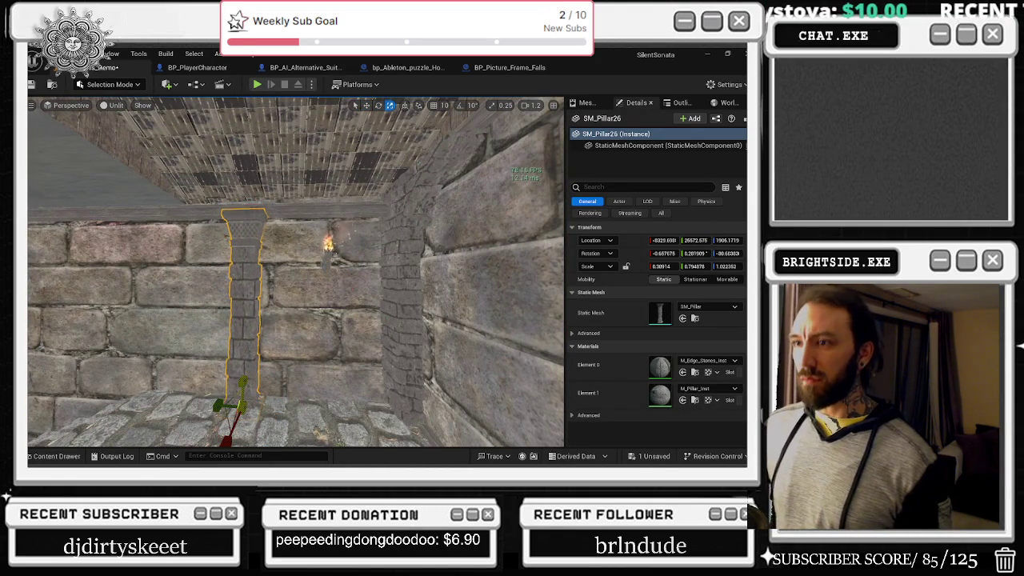
pyautogui.moveTo(362, 338)
pyautogui.mouseDown()
pyautogui.moveTo(344, 312)
pyautogui.moveTo(321, 308)
pyautogui.moveTo(310, 286)
pyautogui.mouseUp()
# - Select the grey concrete wall slab outside and orbit the view level with it
pyautogui.click(300, 221)
pyautogui.moveTo(310, 286); pyautogui.dragTo(274, 274)
pyautogui.click(352, 304)
pyautogui.moveTo(380, 252); pyautogui.dragTo(380, 253)
pyautogui.press('e')
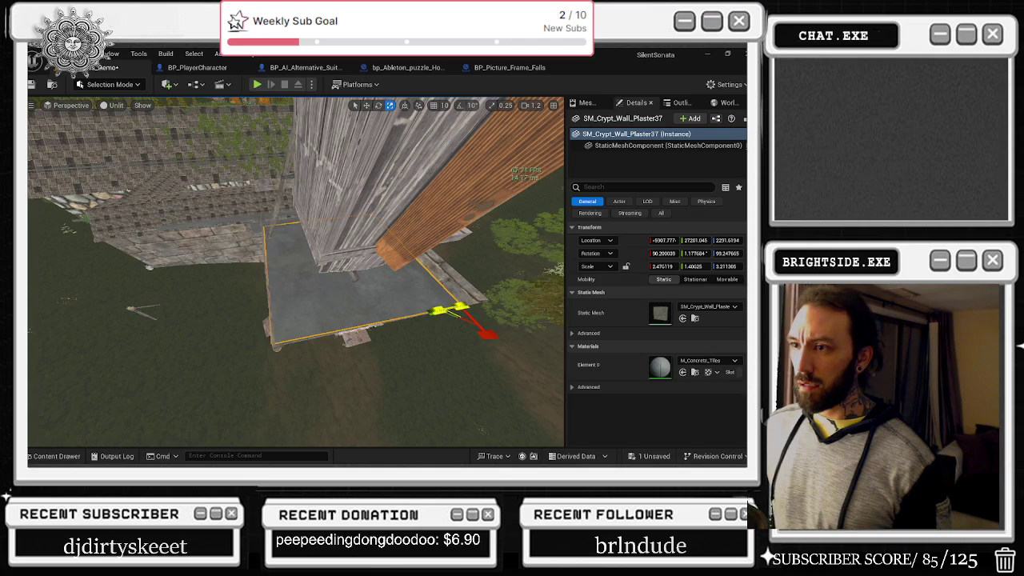
pyautogui.moveTo(380, 252); pyautogui.dragTo(380, 252)
# - Tilt the brick plaster wall slab slightly, undoing an unwanted move
pyautogui.click(350, 321)
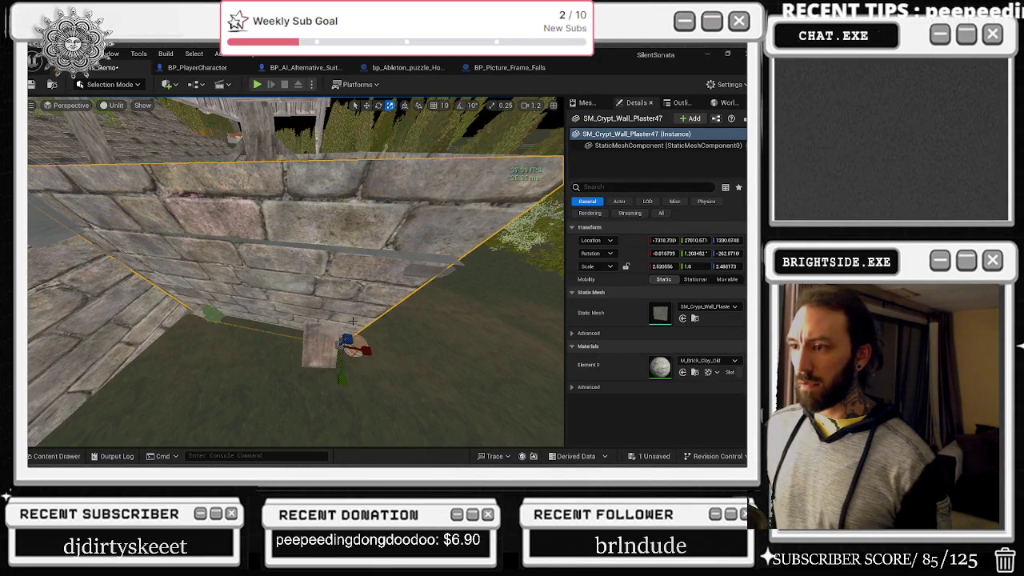
pyautogui.press('e')
pyautogui.moveTo(330, 390)
pyautogui.mouseDown()
pyautogui.moveTo(320, 396)
pyautogui.moveTo(343, 390)
pyautogui.moveTo(359, 310)
pyautogui.moveTo(411, 298)
pyautogui.moveTo(411, 272)
pyautogui.moveTo(412, 288)
pyautogui.mouseUp()
pyautogui.press('w')
pyautogui.hotkey('ctrl', 'z')
# - Make the concrete slab SM_Crypt_Wall_Plaster37 thinner, about 0.73 on Y
pyautogui.press('e')
pyautogui.press('space')
pyautogui.press('space')
pyautogui.press('space')
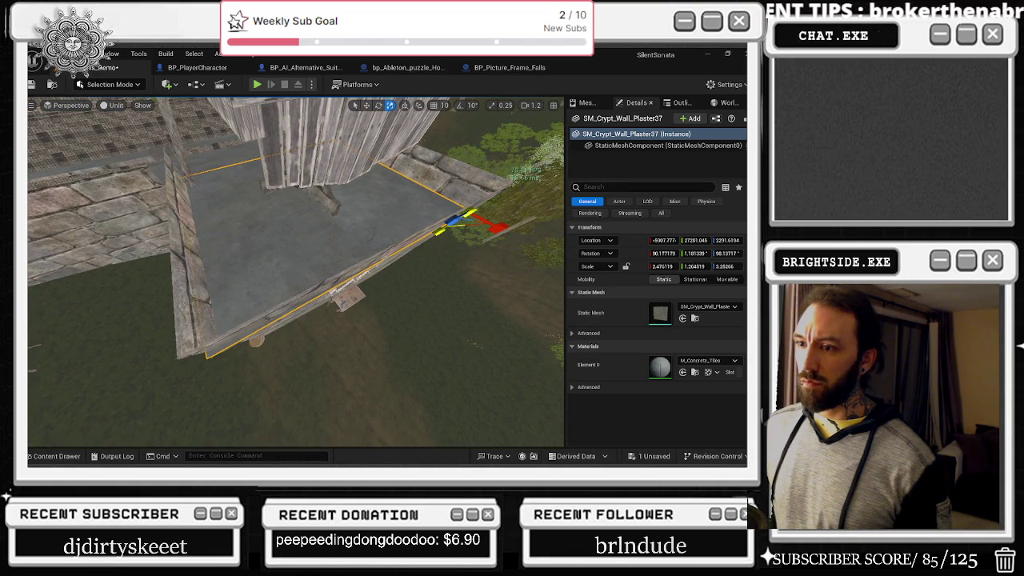
pyautogui.moveTo(442, 231); pyautogui.dragTo(452, 220)
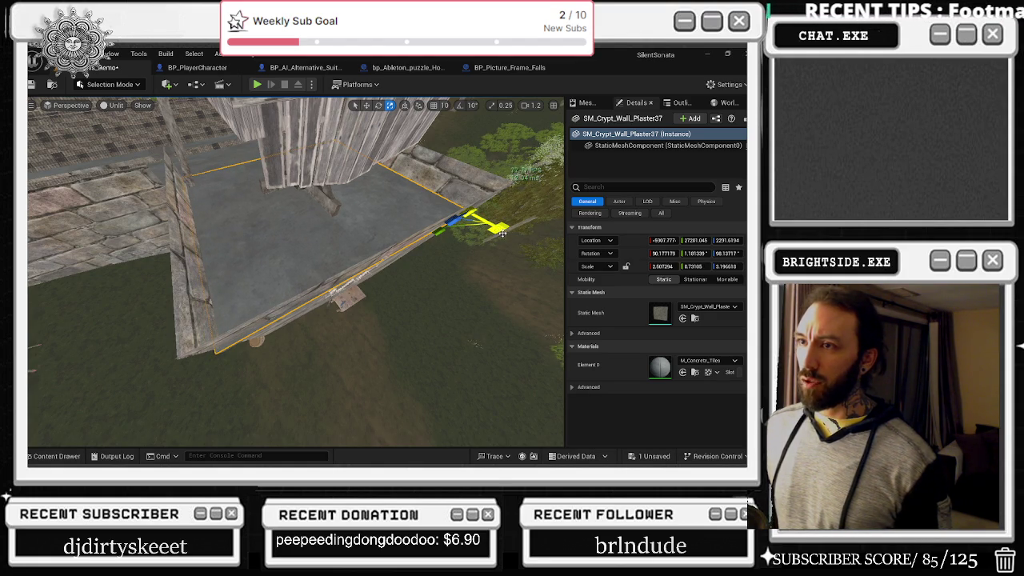
pyautogui.hotkey('ctrl', 'z')
pyautogui.press('w')
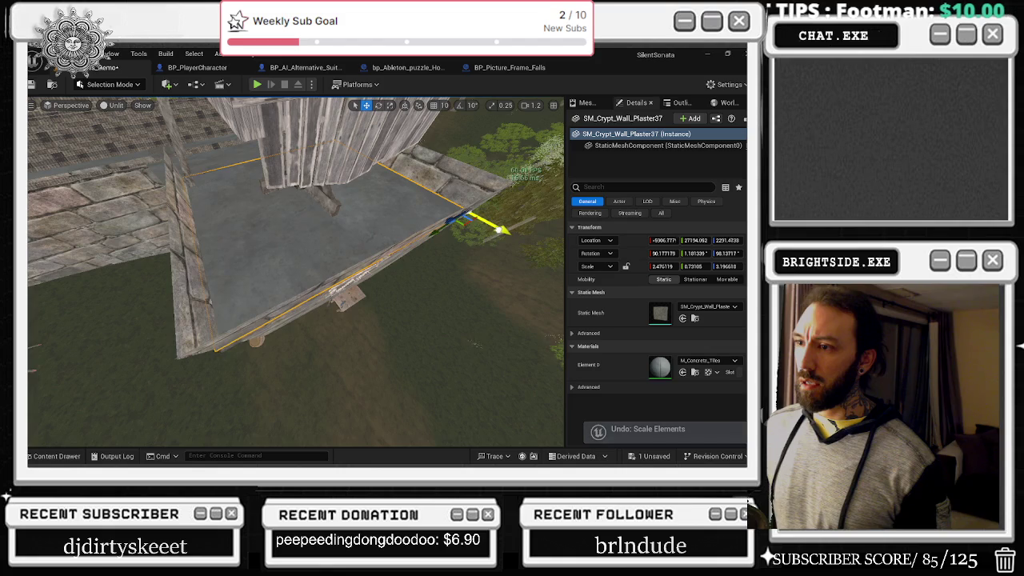
pyautogui.press('f')
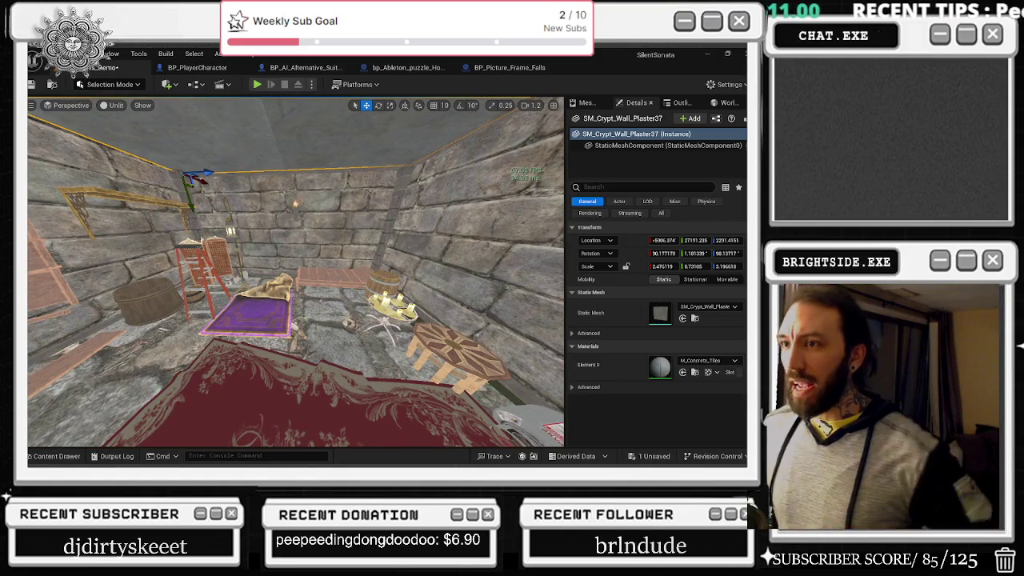
pyautogui.click(438, 321)
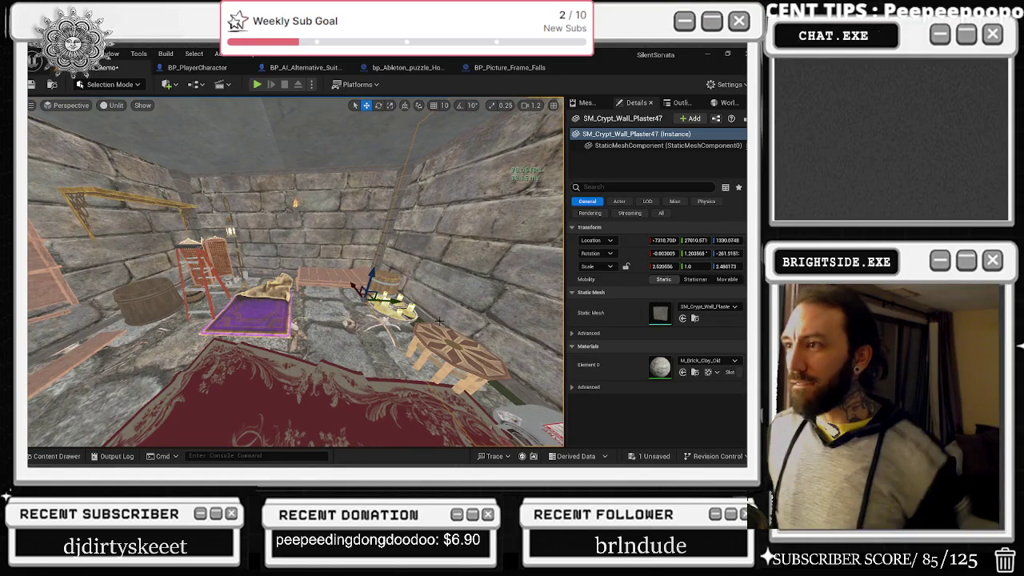
pyautogui.moveTo(322, 271); pyautogui.dragTo(368, 264)
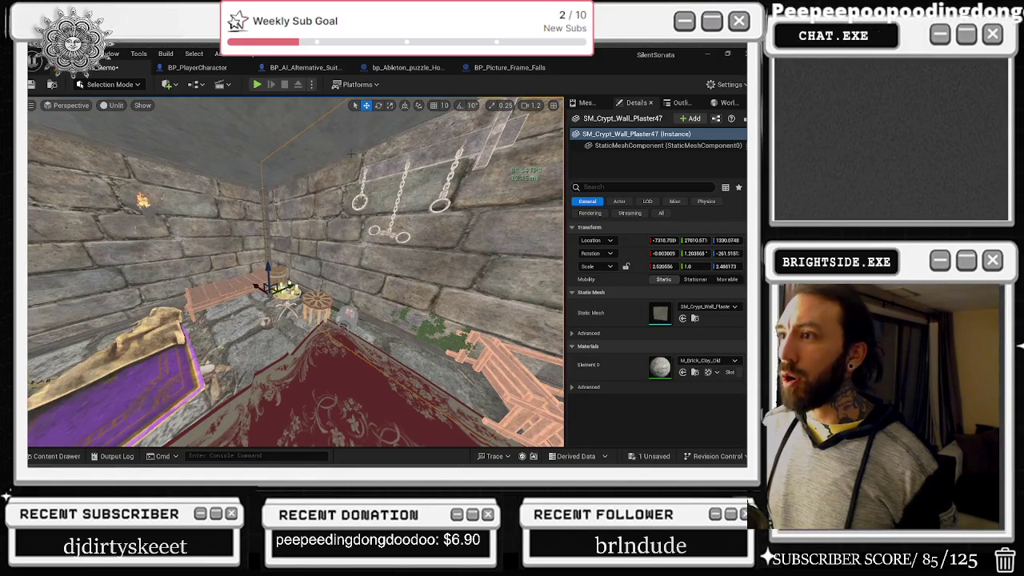
pyautogui.click(350, 153)
pyautogui.moveTo(351, 153)
pyautogui.mouseDown()
pyautogui.moveTo(376, 160)
pyautogui.moveTo(432, 223)
pyautogui.moveTo(249, 254)
pyautogui.moveTo(227, 242)
pyautogui.moveTo(288, 235)
pyautogui.mouseUp()
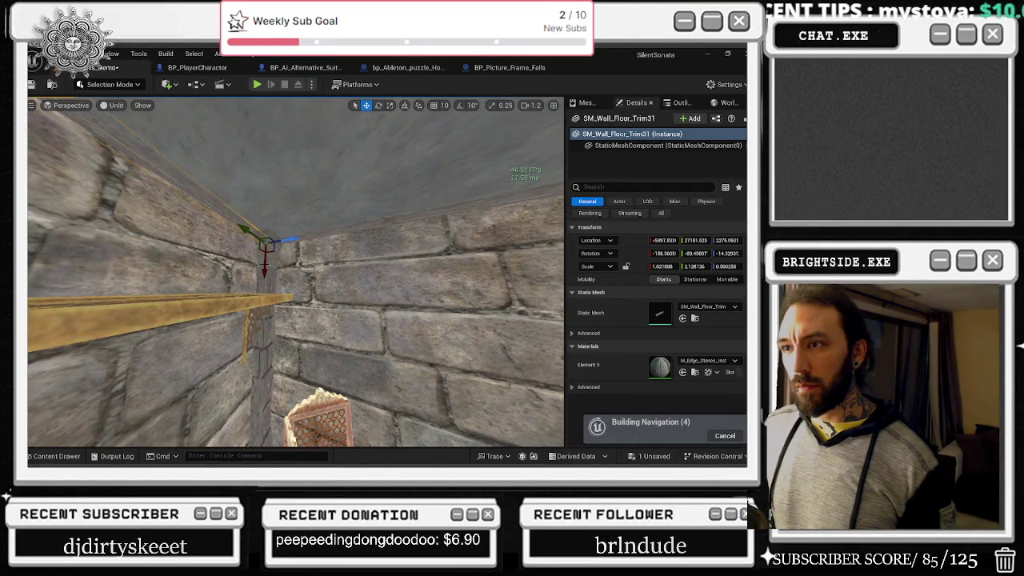
pyautogui.moveTo(237, 280)
pyautogui.mouseDown()
pyautogui.moveTo(276, 272)
pyautogui.moveTo(237, 280)
pyautogui.mouseUp()
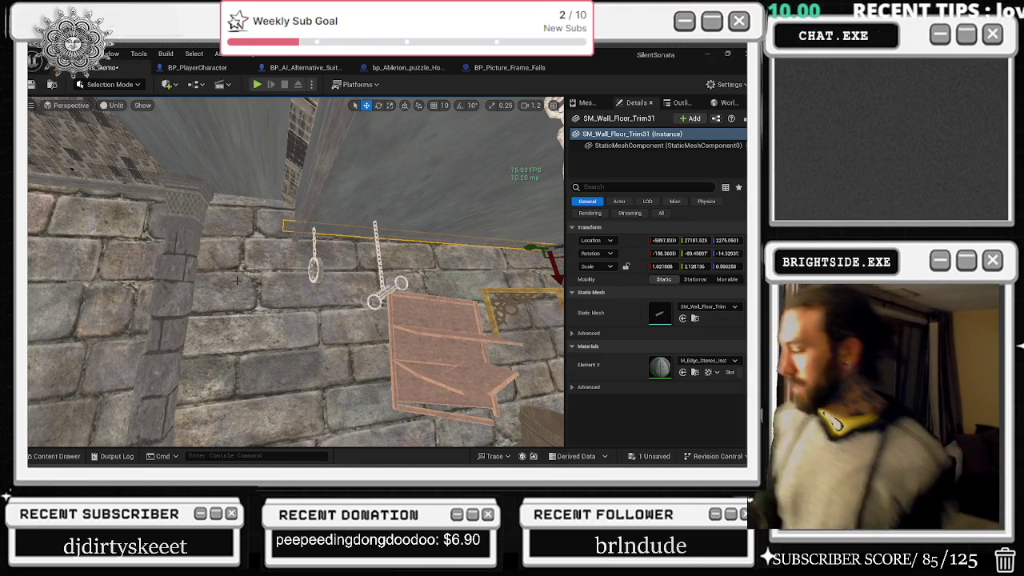
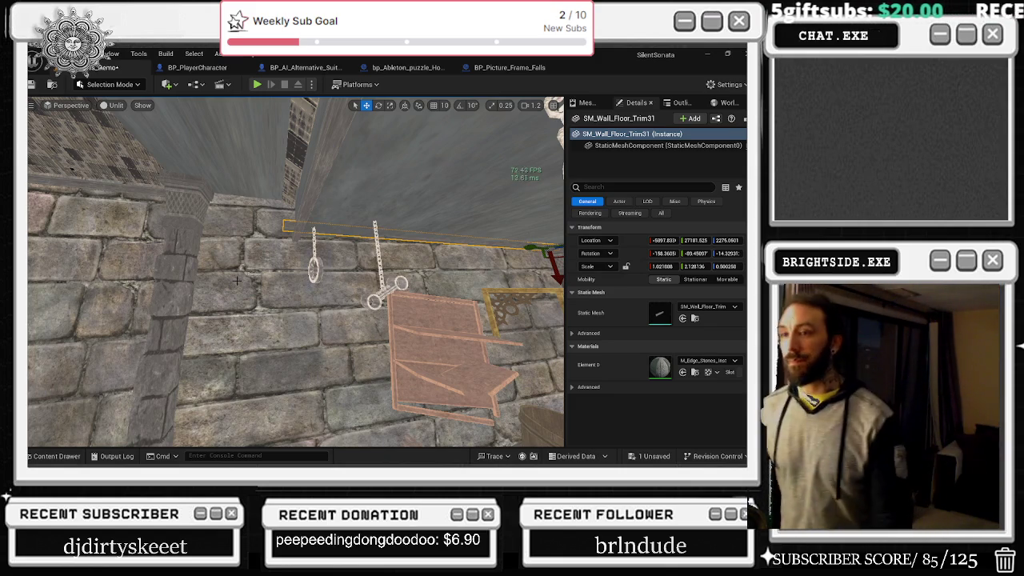
# - Rotate SM_Wall_Floor_Trim31 so it runs flush along the wall
pyautogui.moveTo(391, 298); pyautogui.dragTo(320, 269)
pyautogui.press('e')
pyautogui.moveTo(498, 264)
pyautogui.mouseDown()
pyautogui.moveTo(483, 280)
pyautogui.moveTo(432, 258)
pyautogui.moveTo(400, 264)
pyautogui.mouseUp()
pyautogui.press('r')
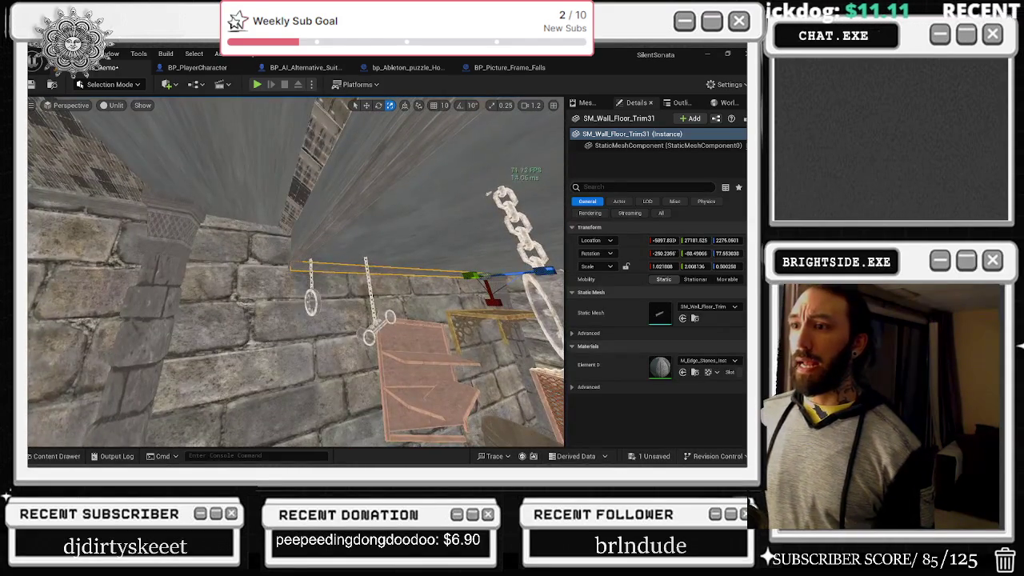
pyautogui.moveTo(488, 276); pyautogui.dragTo(500, 276)
# - Select the other floor trim on the wall with the move gizmo active
pyautogui.click(189, 232)
pyautogui.moveTo(188, 231)
pyautogui.mouseDown()
pyautogui.moveTo(212, 231)
pyautogui.moveTo(196, 238)
pyautogui.mouseUp()
pyautogui.press('w')
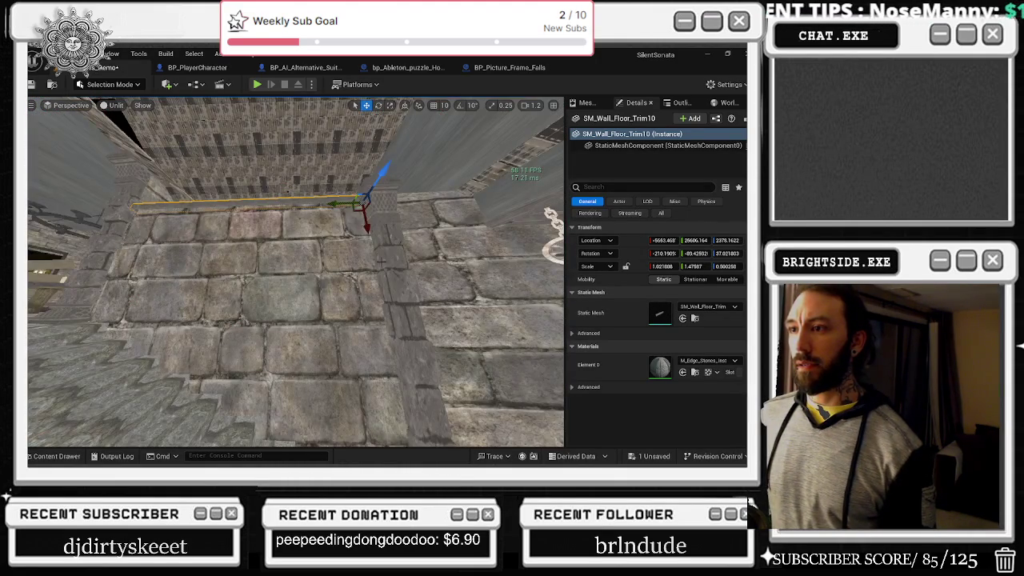
# - Preview the crypt in Lit view mode and select the corridor plaster wall
pyautogui.hotkey('alt', '4')
pyautogui.moveTo(296, 272)
pyautogui.mouseDown()
pyautogui.moveTo(312, 272)
pyautogui.moveTo(196, 272)
pyautogui.mouseUp()
pyautogui.click(292, 272)
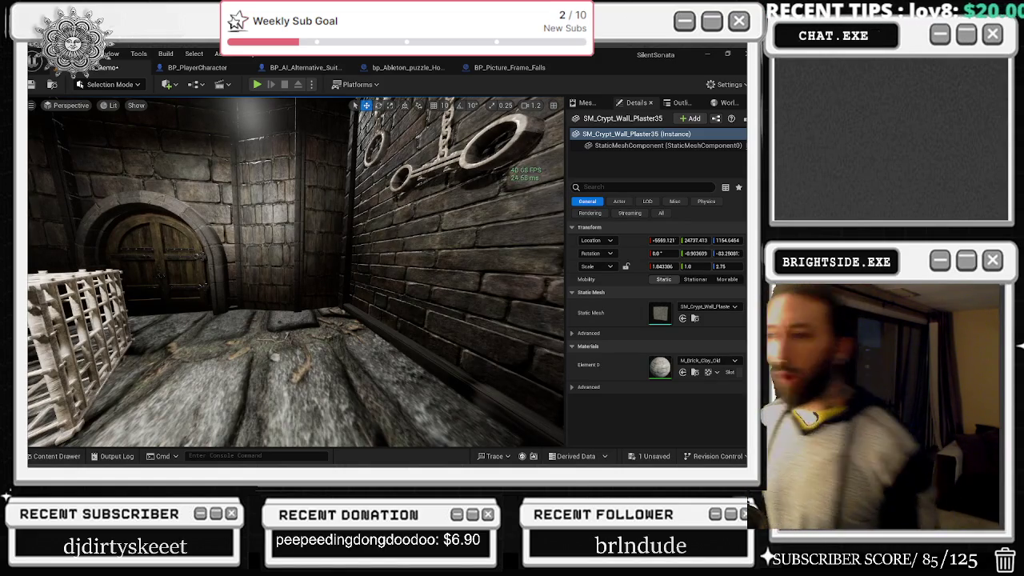
pyautogui.moveTo(288, 340); pyautogui.dragTo(288, 340)
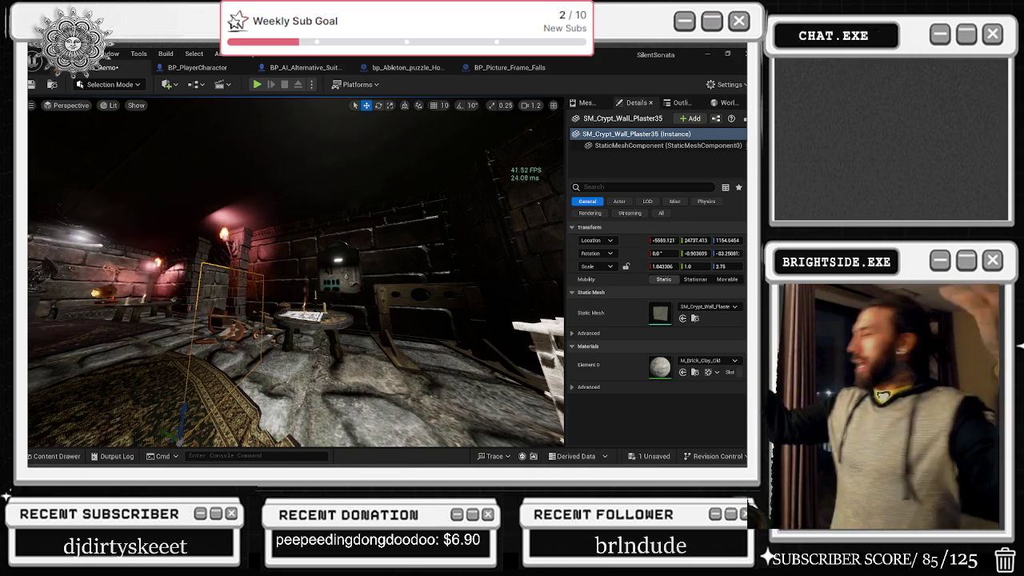
pyautogui.press('w')
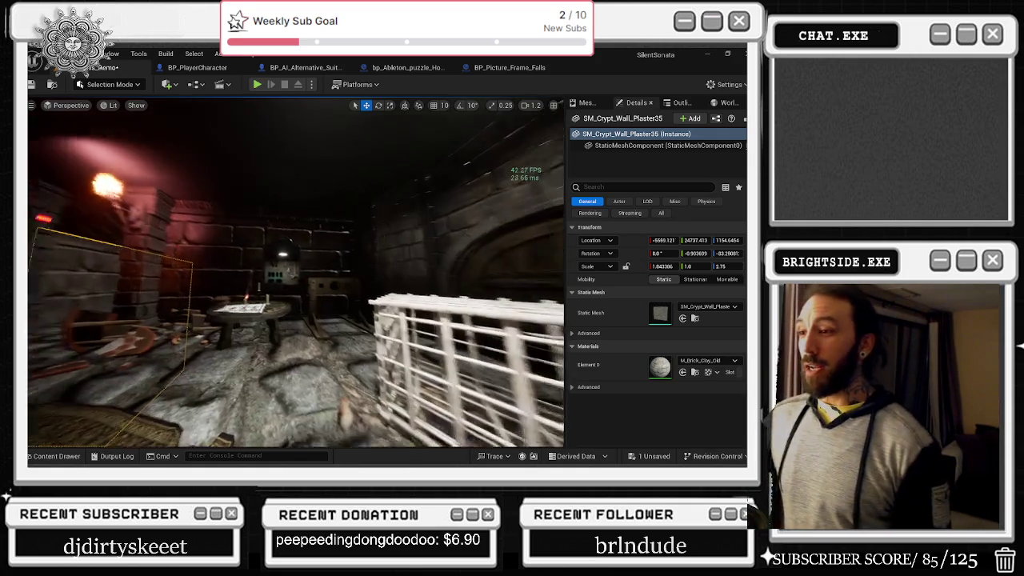
pyautogui.press('w')
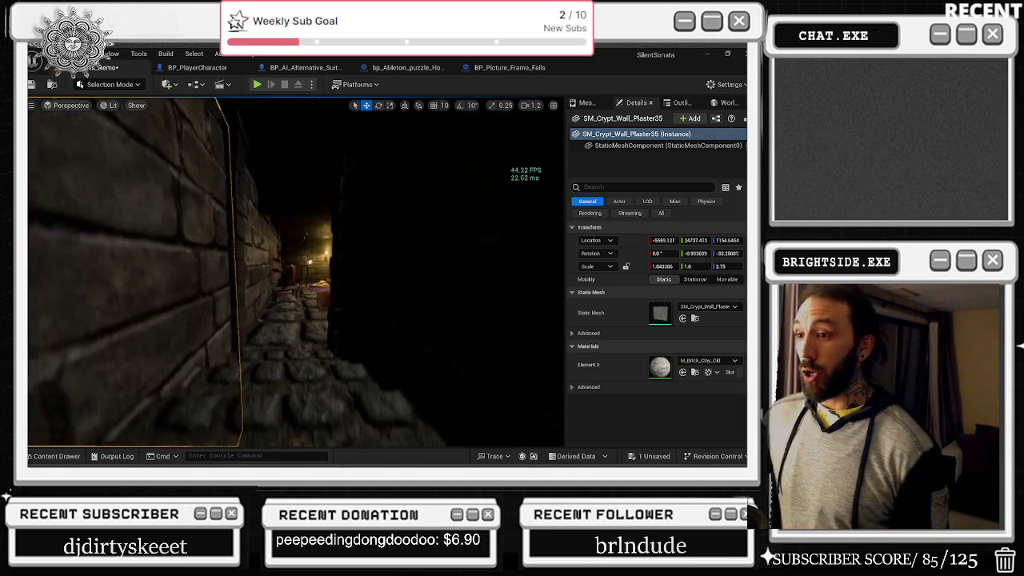
pyautogui.press('w')
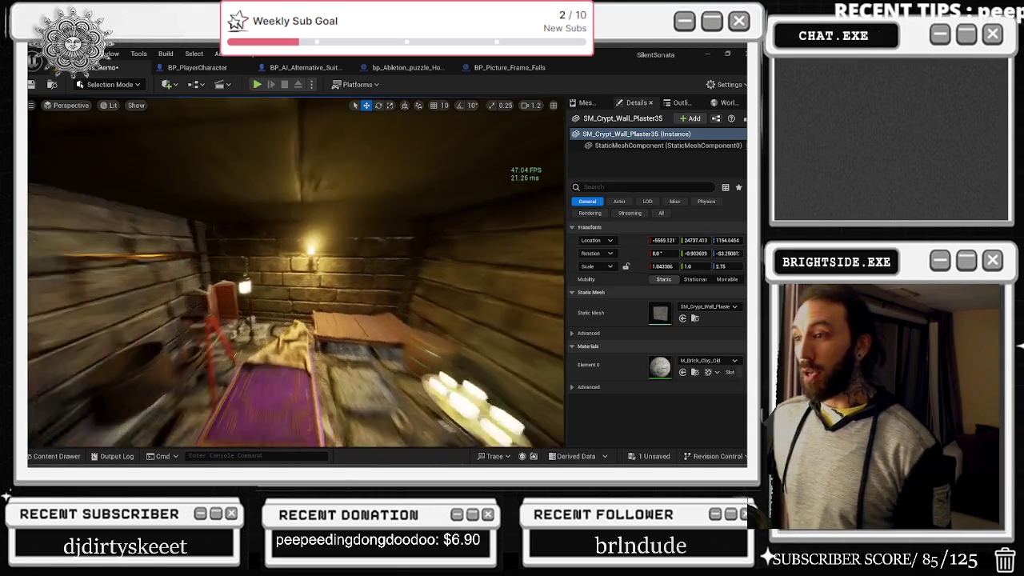
pyautogui.press('w')
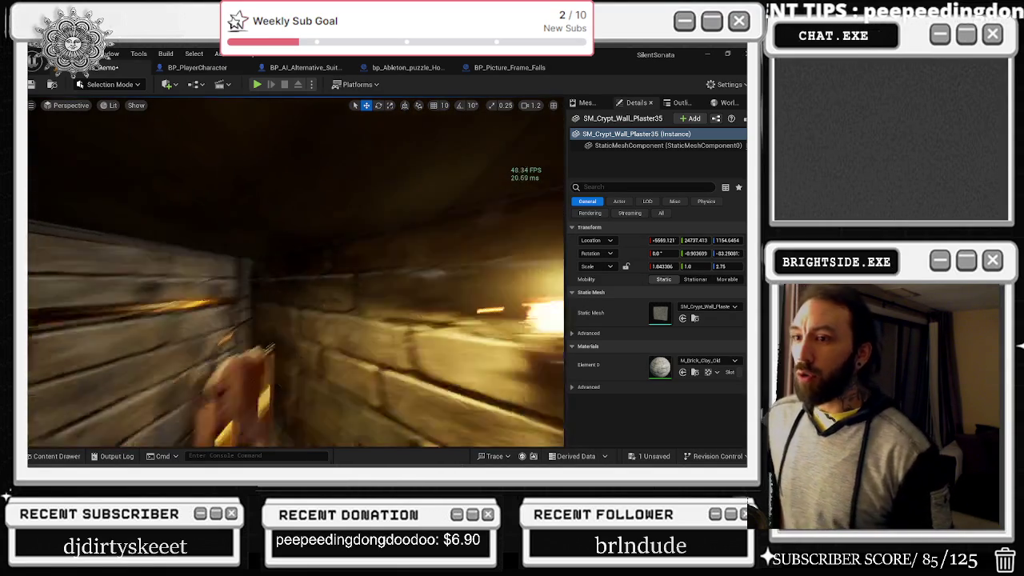
pyautogui.press('w')
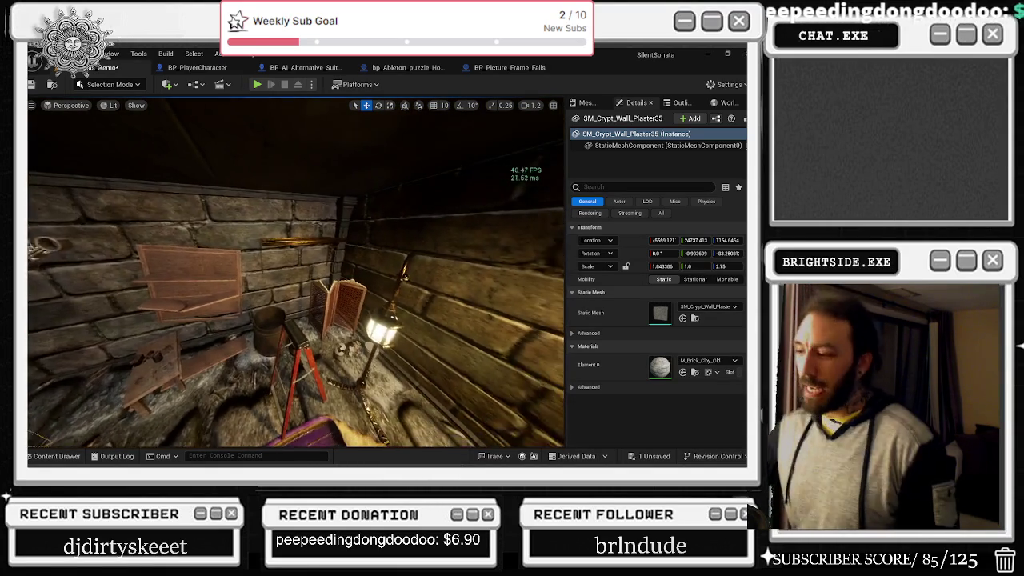
pyautogui.press('w')
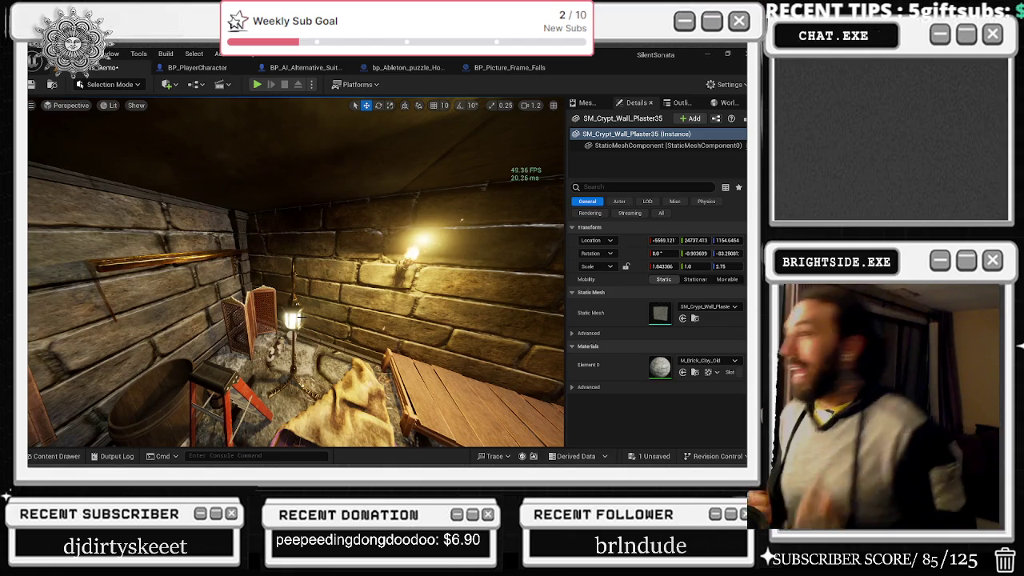
pyautogui.moveTo(296, 320)
pyautogui.mouseDown()
pyautogui.moveTo(241, 344)
pyautogui.moveTo(307, 374)
pyautogui.mouseUp()
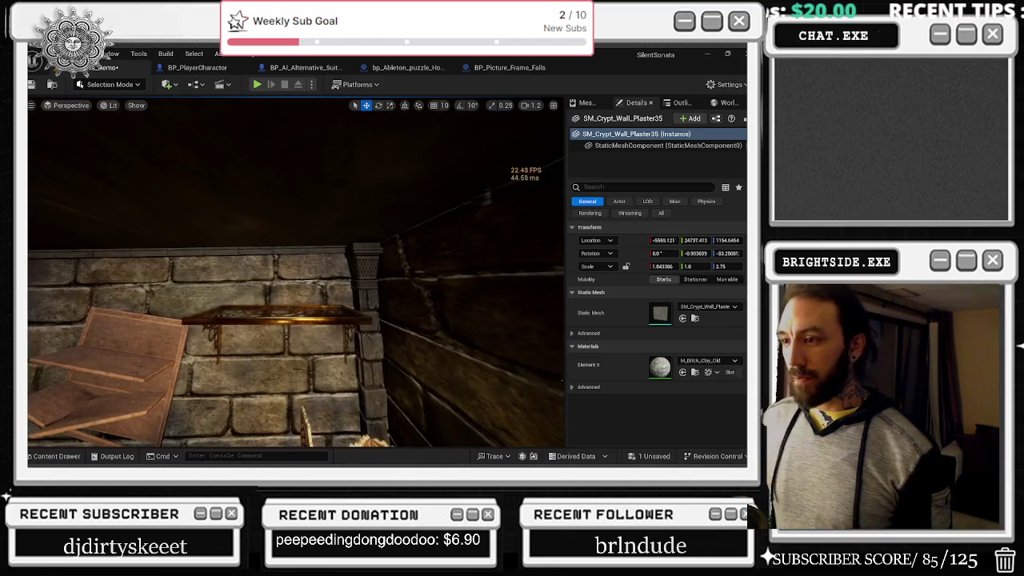
pyautogui.click(276, 316)
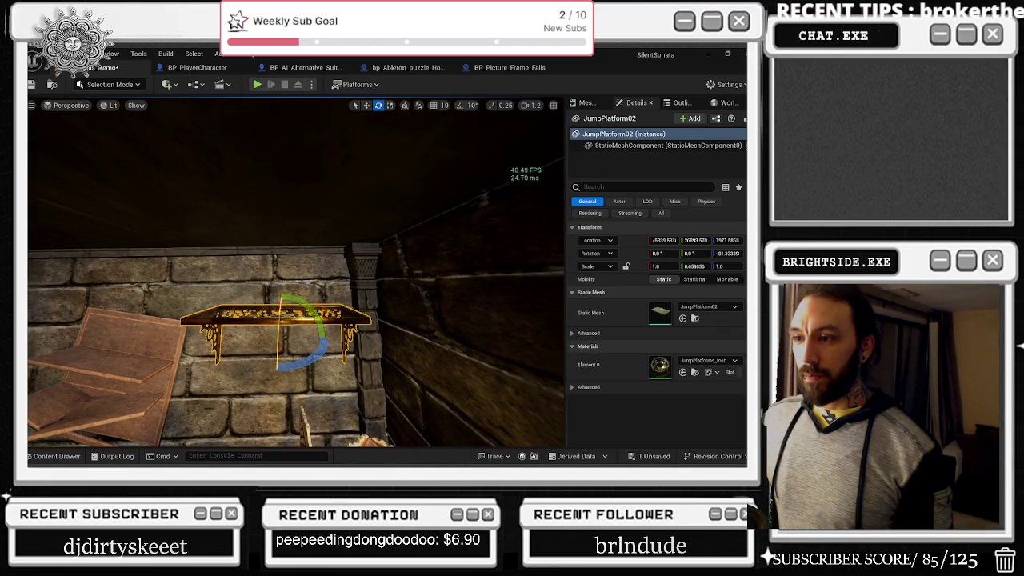
pyautogui.moveTo(307, 374)
pyautogui.mouseDown()
pyautogui.moveTo(240, 345)
pyautogui.moveTo(288, 328)
pyautogui.moveTo(256, 320)
pyautogui.moveTo(292, 330)
pyautogui.moveTo(260, 332)
pyautogui.mouseUp()
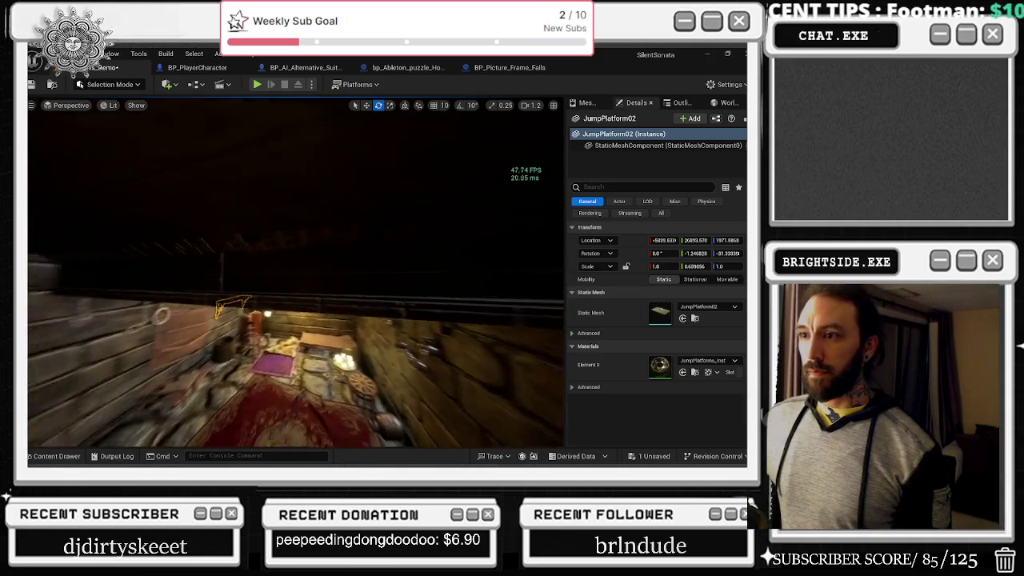
pyautogui.moveTo(260, 333)
pyautogui.mouseDown()
pyautogui.moveTo(228, 325)
pyautogui.moveTo(128, 340)
pyautogui.moveTo(421, 312)
pyautogui.mouseUp()
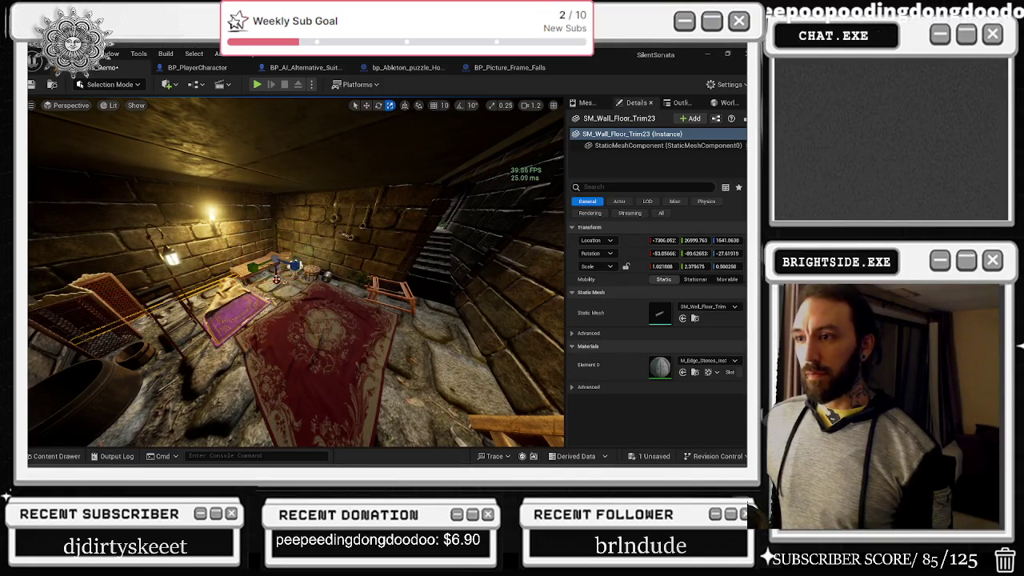
# - Slide SM_Wall_Floor_Trim32 along the wall into place by the stairs
pyautogui.moveTo(276, 264); pyautogui.dragTo(408, 313)
pyautogui.moveTo(491, 320)
pyautogui.mouseDown()
pyautogui.moveTo(259, 335)
pyautogui.moveTo(225, 312)
pyautogui.moveTo(192, 310)
pyautogui.moveTo(200, 304)
pyautogui.moveTo(160, 311)
pyautogui.moveTo(140, 329)
pyautogui.moveTo(144, 305)
pyautogui.moveTo(197, 285)
pyautogui.moveTo(172, 302)
pyautogui.moveTo(183, 318)
pyautogui.moveTo(177, 311)
pyautogui.mouseUp()
pyautogui.press('e')
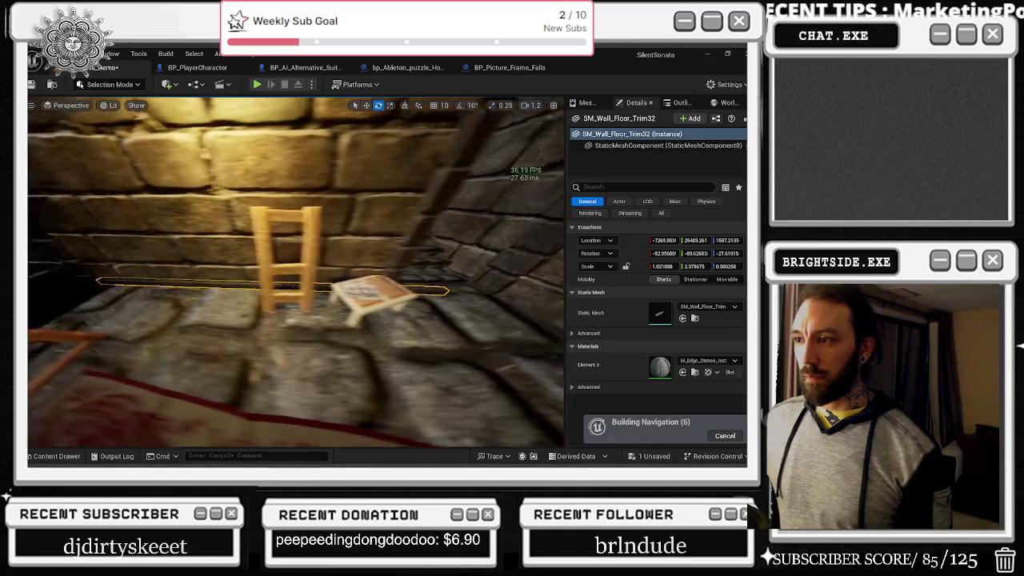
# - Shorten the floor trim's Y scale to about 1.95 to fit the wall
pyautogui.press('r')
pyautogui.moveTo(110, 282); pyautogui.dragTo(98, 285)
pyautogui.moveTo(159, 279); pyautogui.dragTo(224, 273)
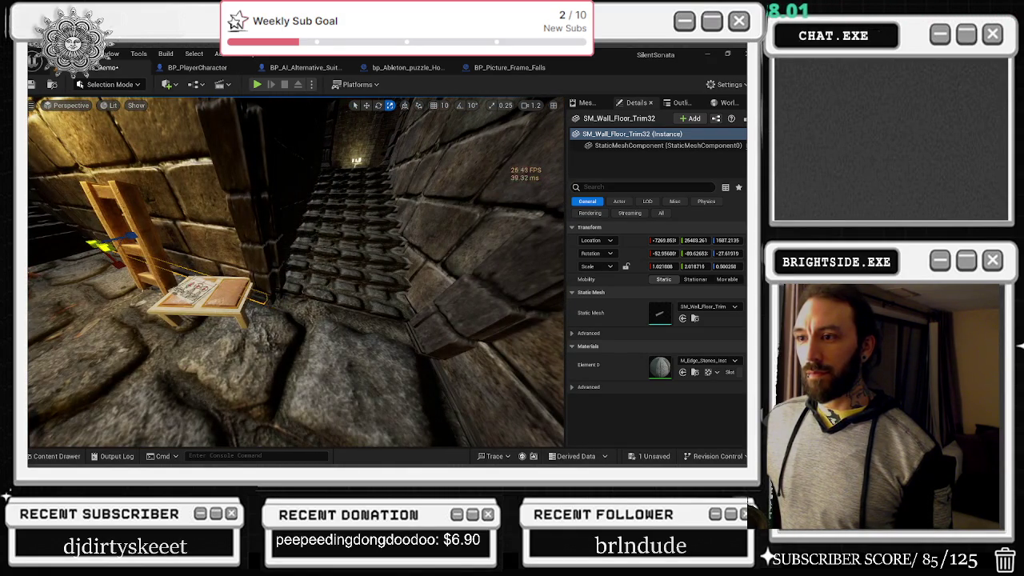
pyautogui.moveTo(98, 245); pyautogui.dragTo(94, 245)
pyautogui.press('e')
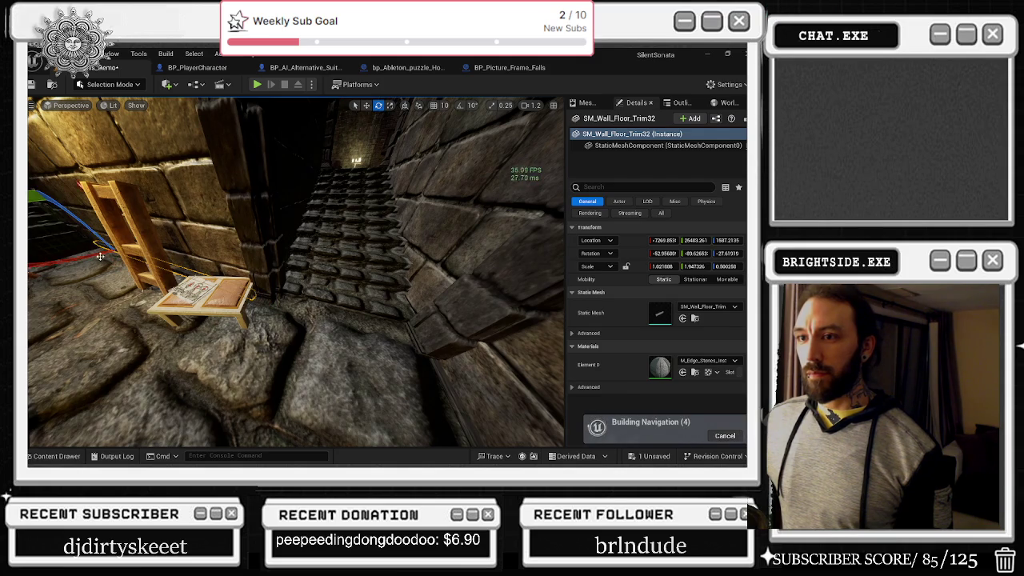
pyautogui.click(345, 336)
pyautogui.moveTo(344, 336)
pyautogui.mouseDown()
pyautogui.moveTo(344, 320)
pyautogui.moveTo(328, 316)
pyautogui.moveTo(340, 296)
pyautogui.moveTo(372, 319)
pyautogui.moveTo(328, 321)
pyautogui.moveTo(336, 314)
pyautogui.mouseUp()
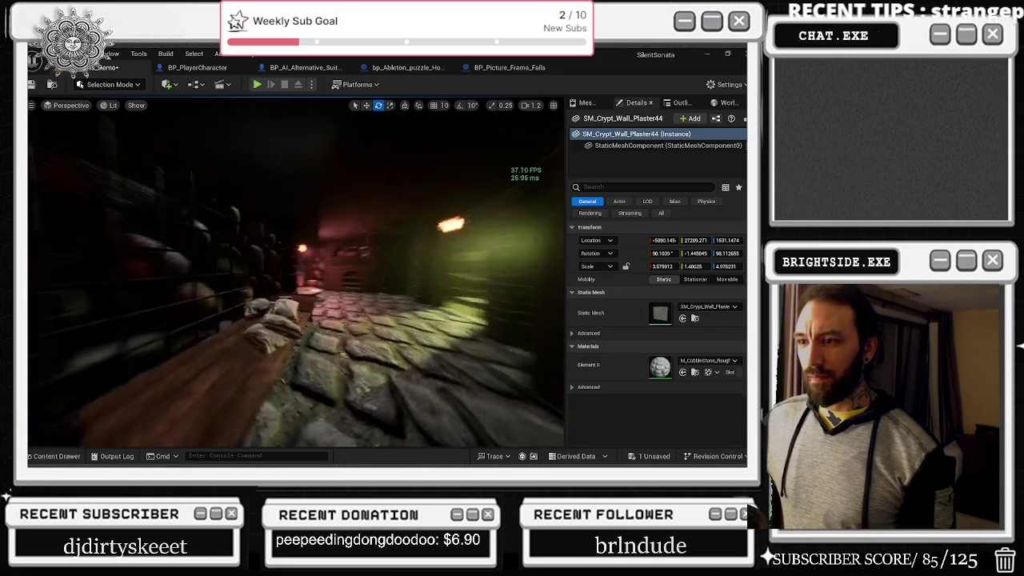
# - Narrow the doorway half-arch pillar SM_Half_Arch5 to about 1.6 width
pyautogui.moveTo(336, 314)
pyautogui.mouseDown()
pyautogui.moveTo(324, 313)
pyautogui.moveTo(352, 314)
pyautogui.moveTo(296, 314)
pyautogui.moveTo(328, 313)
pyautogui.mouseUp()
pyautogui.click(320, 312)
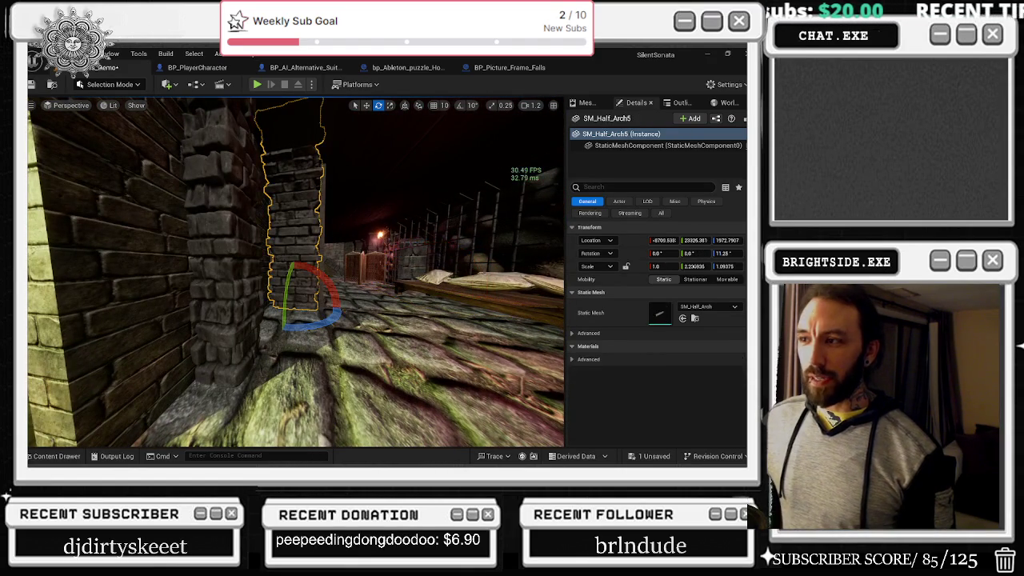
pyautogui.moveTo(319, 306); pyautogui.dragTo(310, 305)
# - Select the second half-arch pillar and shift it slightly right into line with the wall
pyautogui.press('w')
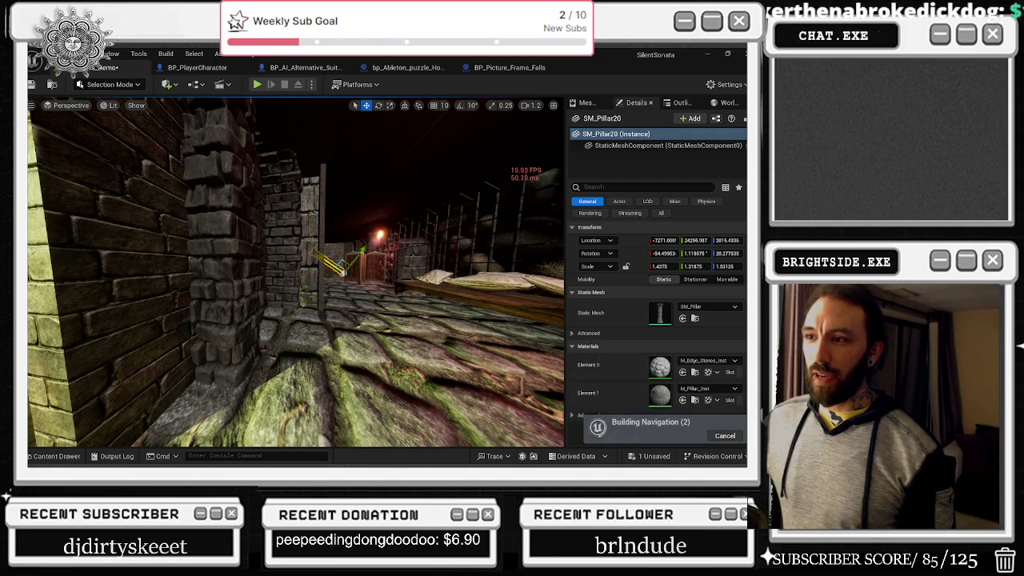
pyautogui.click(320, 264)
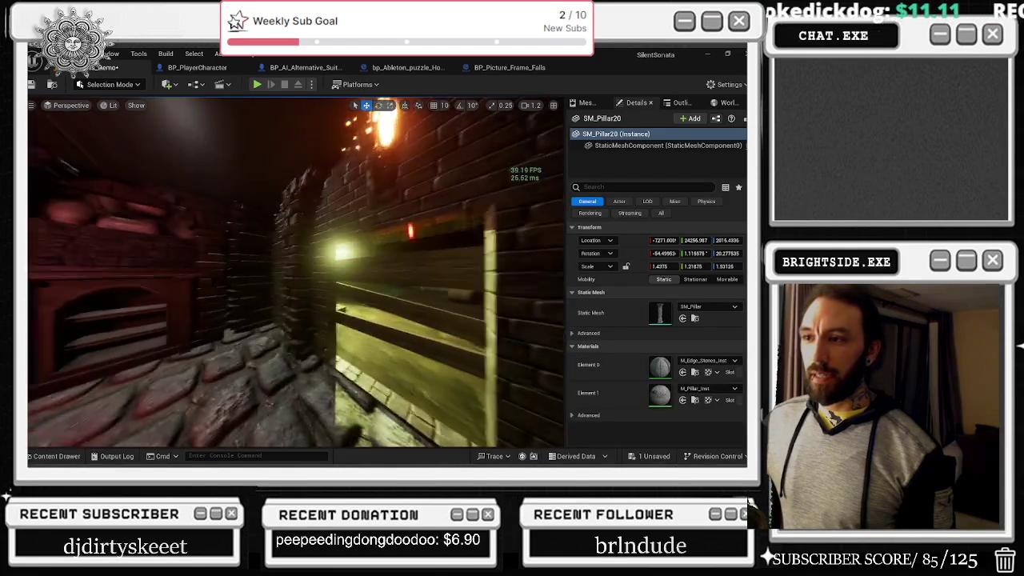
pyautogui.click(256, 256)
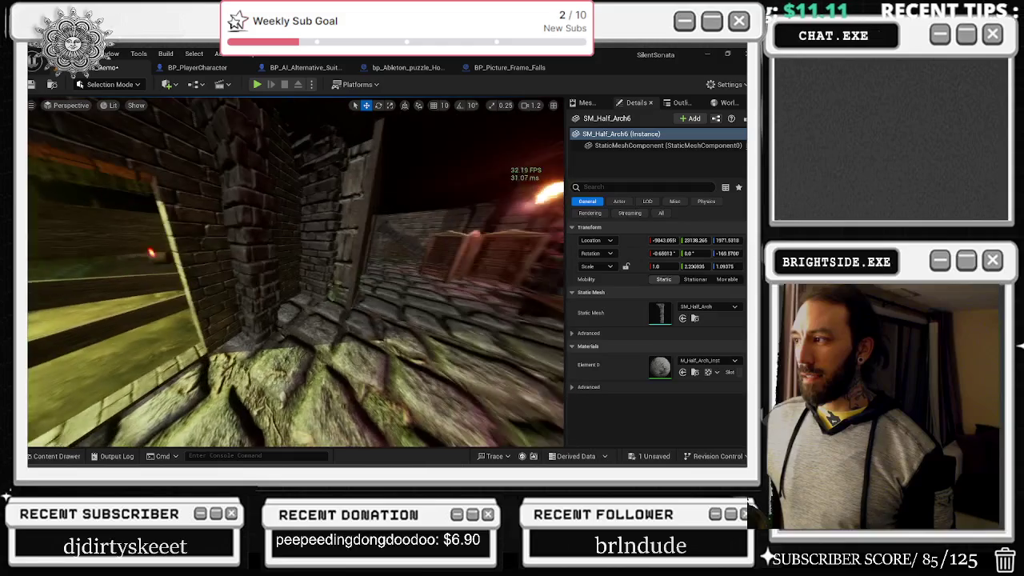
pyautogui.click(320, 200)
pyautogui.moveTo(296, 272); pyautogui.dragTo(364, 265)
pyautogui.click(318, 216)
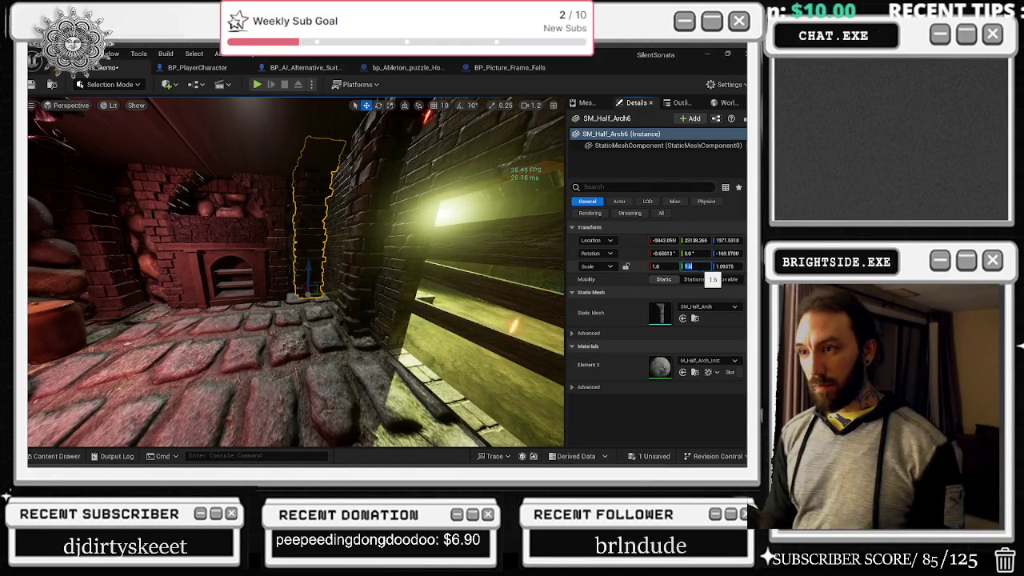
pyautogui.moveTo(535, 236); pyautogui.dragTo(549, 202)
pyautogui.moveTo(307, 296)
pyautogui.mouseDown()
pyautogui.moveTo(303, 336)
pyautogui.moveTo(288, 312)
pyautogui.moveTo(315, 304)
pyautogui.mouseUp()
pyautogui.click(303, 336)
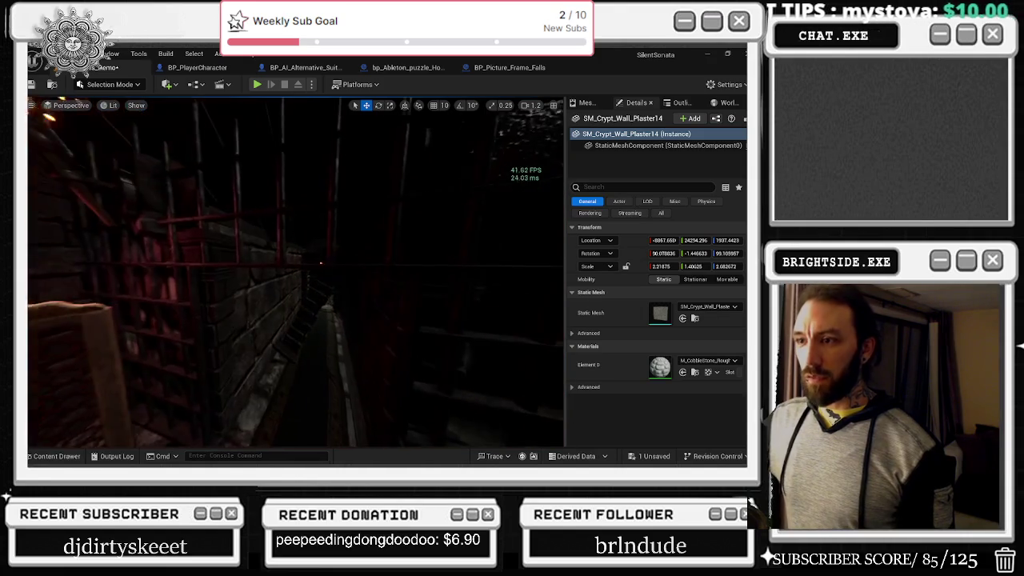
pyautogui.moveTo(296, 272); pyautogui.dragTo(336, 241)
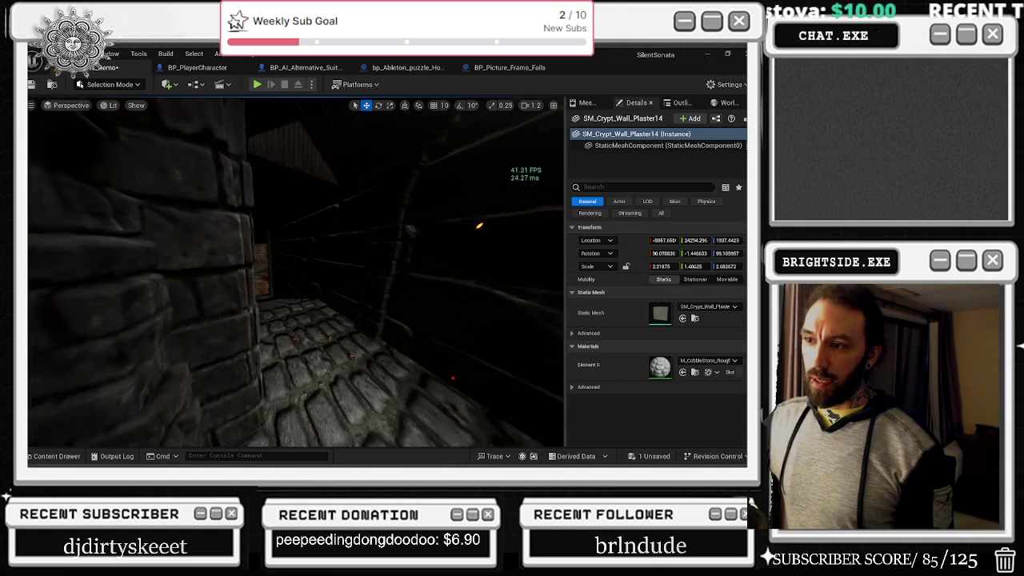
pyautogui.hotkey('alt', '3')
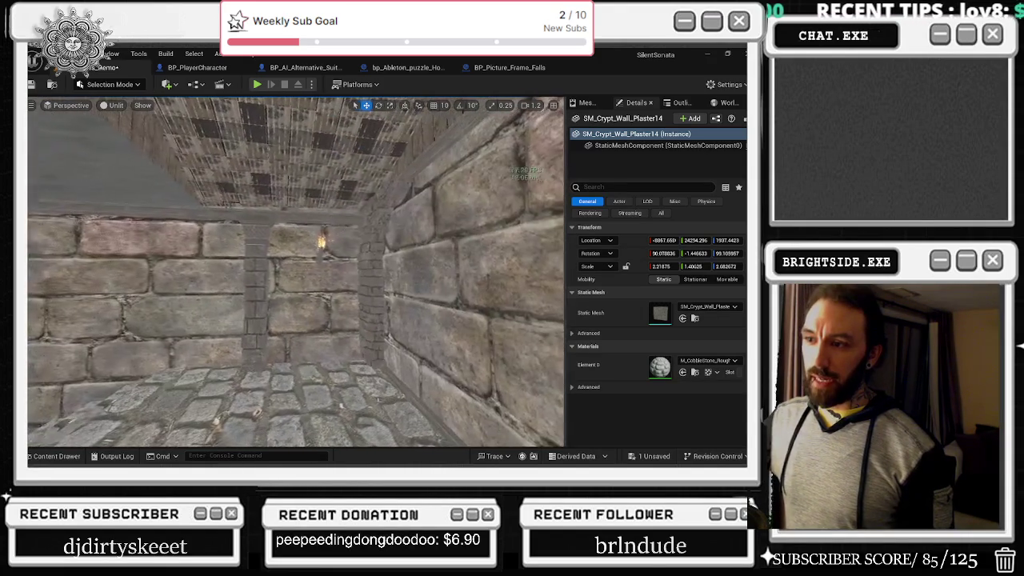
pyautogui.moveTo(296, 272)
pyautogui.mouseDown()
pyautogui.moveTo(280, 256)
pyautogui.moveTo(272, 264)
pyautogui.moveTo(272, 312)
pyautogui.moveTo(280, 268)
pyautogui.moveTo(264, 264)
pyautogui.moveTo(322, 366)
pyautogui.mouseUp()
pyautogui.hotkey('alt', '4')
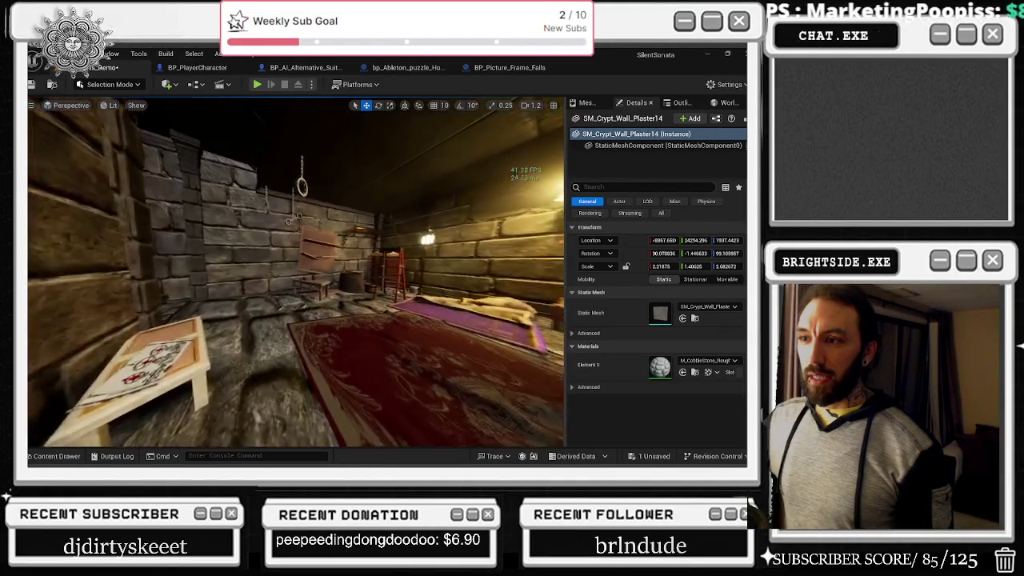
pyautogui.moveTo(297, 272); pyautogui.dragTo(336, 272)
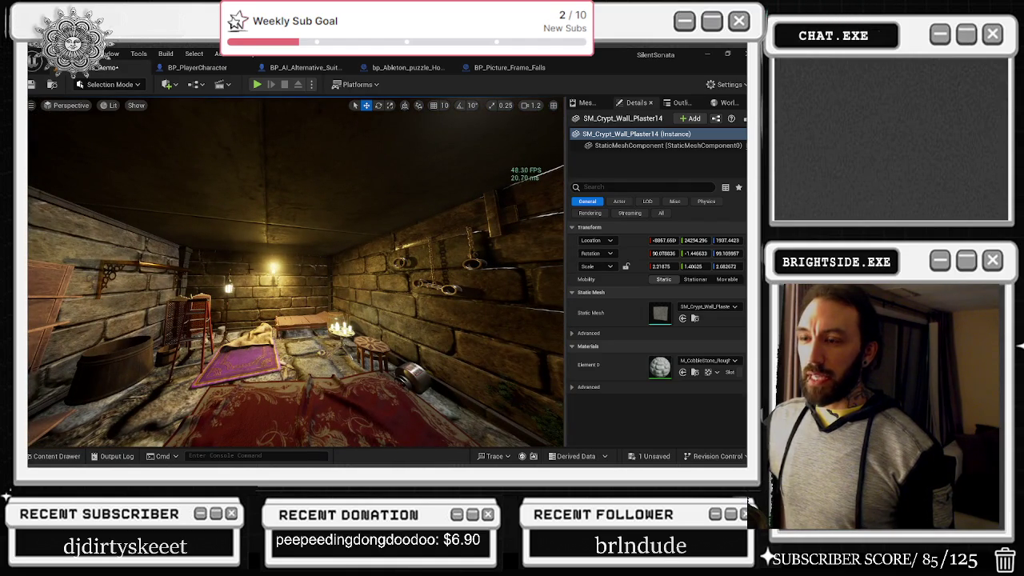
pyautogui.moveTo(296, 272)
pyautogui.mouseDown()
pyautogui.moveTo(248, 208)
pyautogui.moveTo(160, 212)
pyautogui.moveTo(336, 212)
pyautogui.moveTo(309, 212)
pyautogui.mouseUp()
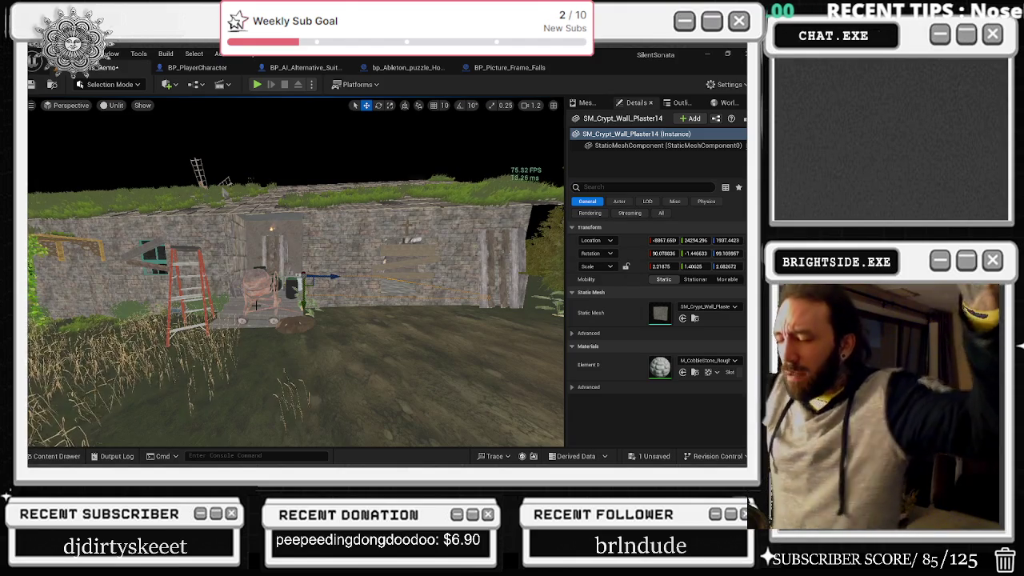
# - Fly the Unlit viewport camera from outside the crypt into a stone room
pyautogui.moveTo(296, 272)
pyautogui.mouseDown()
pyautogui.moveTo(320, 248)
pyautogui.moveTo(292, 251)
pyautogui.moveTo(311, 251)
pyautogui.moveTo(341, 318)
pyautogui.moveTo(295, 331)
pyautogui.mouseUp()
# - Undo the trim's last move and slide it into the corner beside BP_Dungeon_Doorway
pyautogui.click(320, 240)
pyautogui.hotkey('ctrl', 'z')
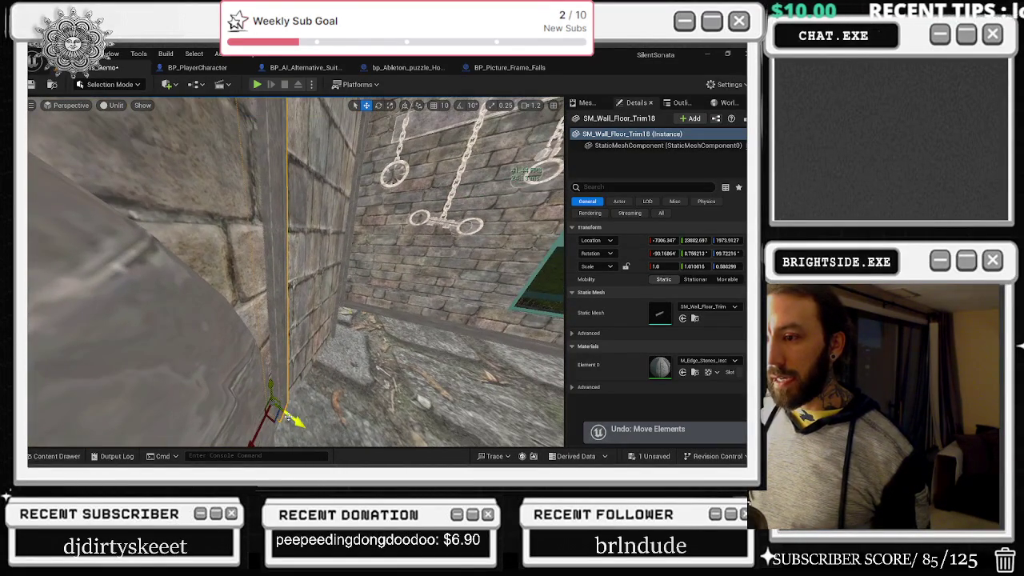
pyautogui.moveTo(293, 418)
pyautogui.mouseDown()
pyautogui.moveTo(269, 412)
pyautogui.moveTo(331, 440)
pyautogui.moveTo(327, 414)
pyautogui.moveTo(313, 419)
pyautogui.mouseUp()
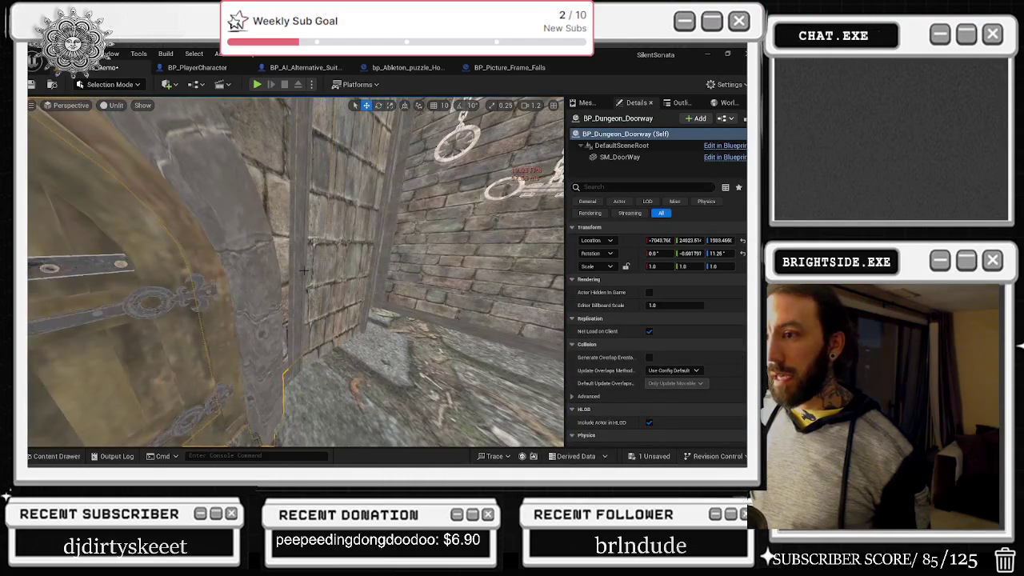
pyautogui.click(305, 266)
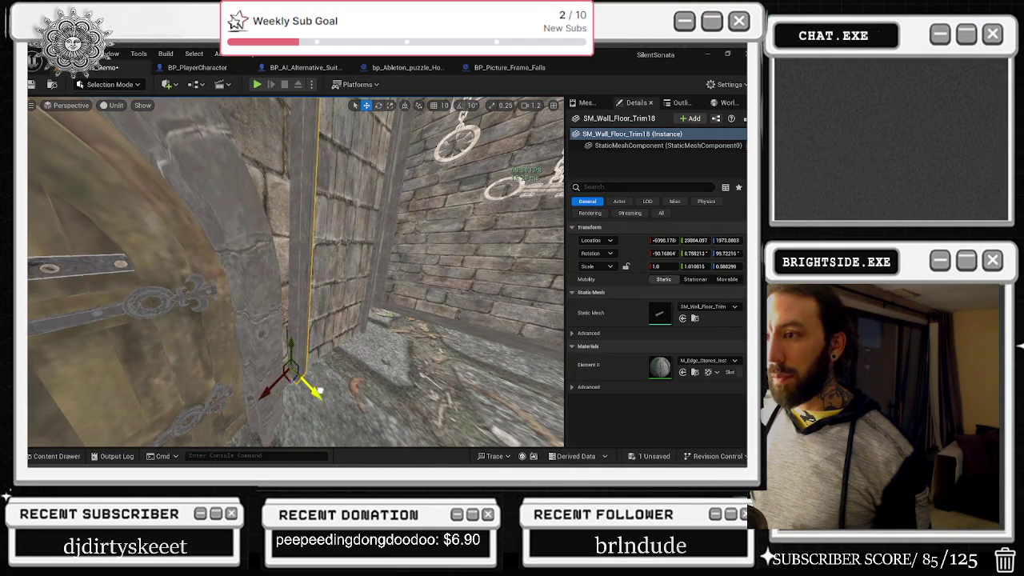
pyautogui.click(375, 354)
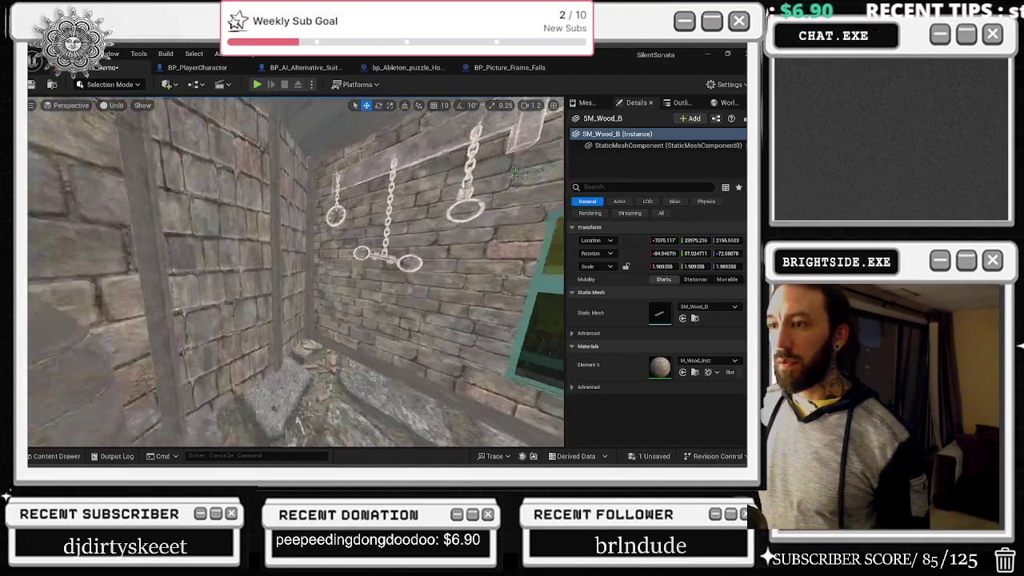
pyautogui.click(304, 352)
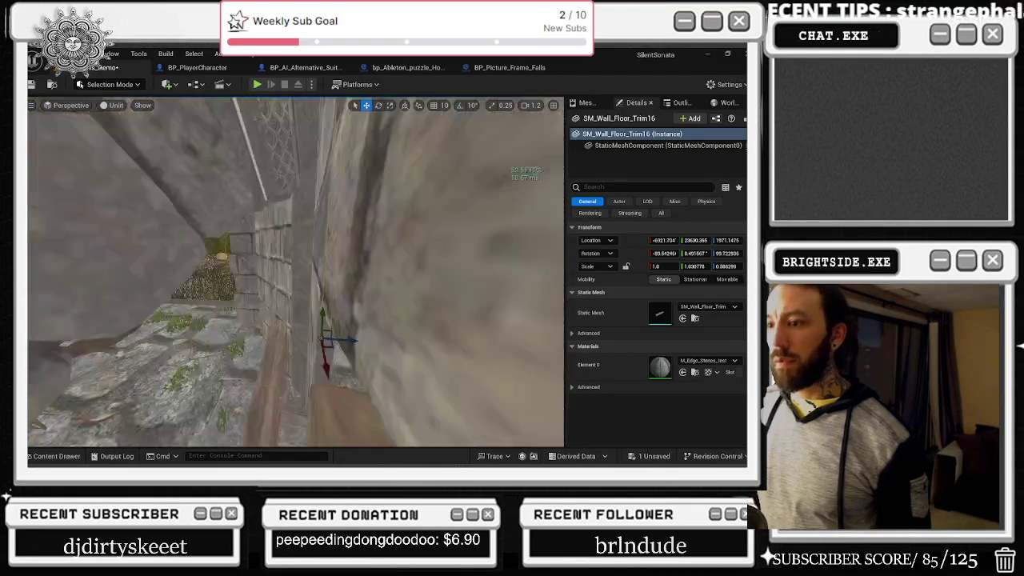
# - Place a copy of the wall trim and line it up with the wall edge
pyautogui.moveTo(370, 311)
pyautogui.mouseDown()
pyautogui.moveTo(389, 310)
pyautogui.moveTo(320, 325)
pyautogui.moveTo(304, 352)
pyautogui.mouseUp()
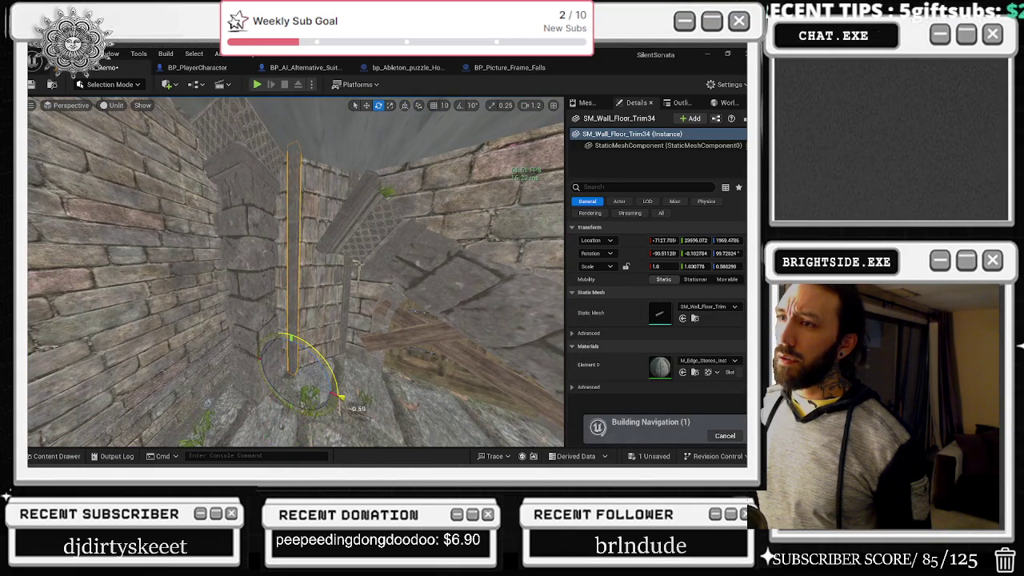
pyautogui.moveTo(340, 396); pyautogui.dragTo(288, 376)
pyautogui.click(273, 361)
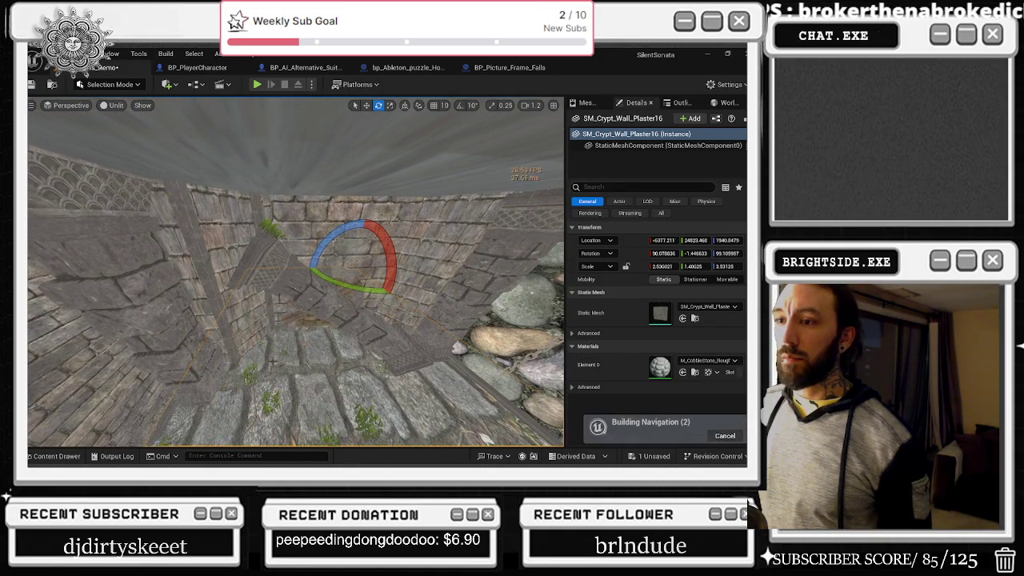
pyautogui.moveTo(222, 346)
pyautogui.mouseDown()
pyautogui.moveTo(248, 343)
pyautogui.moveTo(286, 363)
pyautogui.moveTo(275, 334)
pyautogui.moveTo(300, 334)
pyautogui.mouseUp()
pyautogui.hotkey('ctrl', 'z')
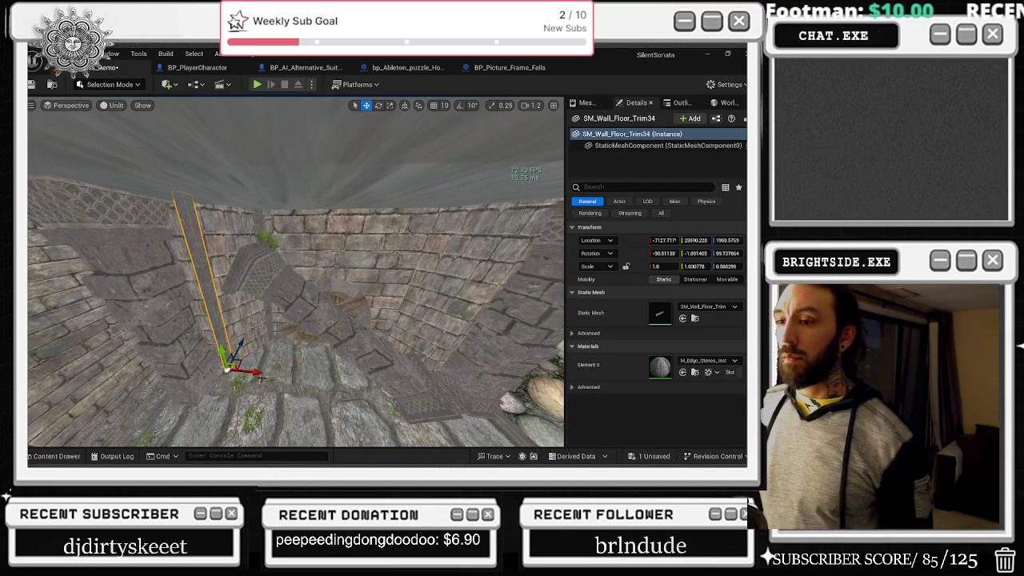
pyautogui.moveTo(253, 371)
pyautogui.mouseDown()
pyautogui.moveTo(364, 357)
pyautogui.moveTo(407, 373)
pyautogui.moveTo(377, 336)
pyautogui.moveTo(384, 343)
pyautogui.moveTo(347, 343)
pyautogui.moveTo(370, 413)
pyautogui.moveTo(326, 421)
pyautogui.moveTo(331, 385)
pyautogui.moveTo(304, 365)
pyautogui.moveTo(290, 370)
pyautogui.moveTo(281, 352)
pyautogui.moveTo(259, 423)
pyautogui.moveTo(262, 384)
pyautogui.mouseUp()
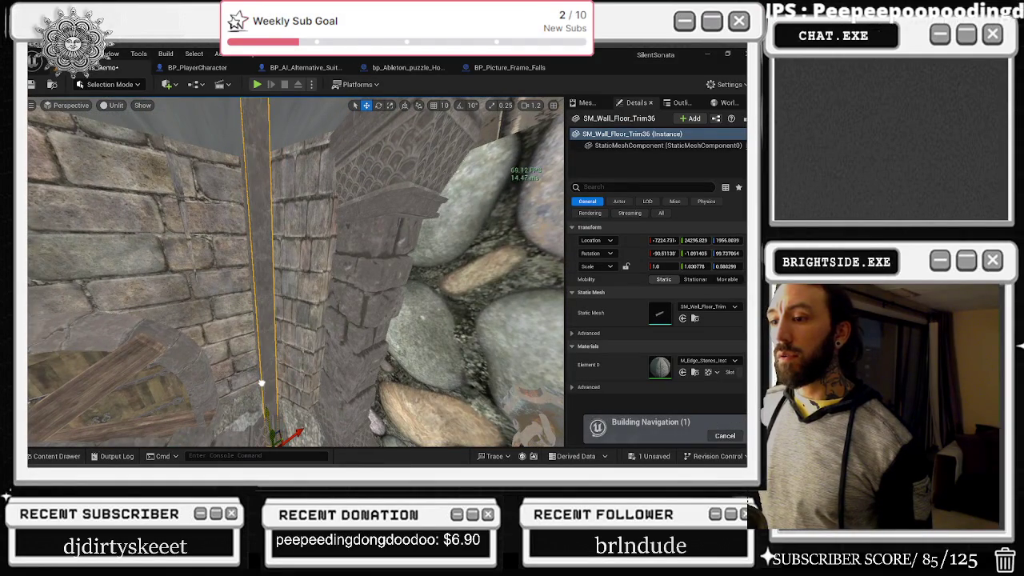
# - Move the new trim copy into the stone corner and select the upper wall trim
pyautogui.moveTo(296, 432)
pyautogui.mouseDown()
pyautogui.moveTo(324, 427)
pyautogui.moveTo(292, 395)
pyautogui.moveTo(148, 398)
pyautogui.mouseUp()
pyautogui.moveTo(322, 371); pyautogui.dragTo(322, 371)
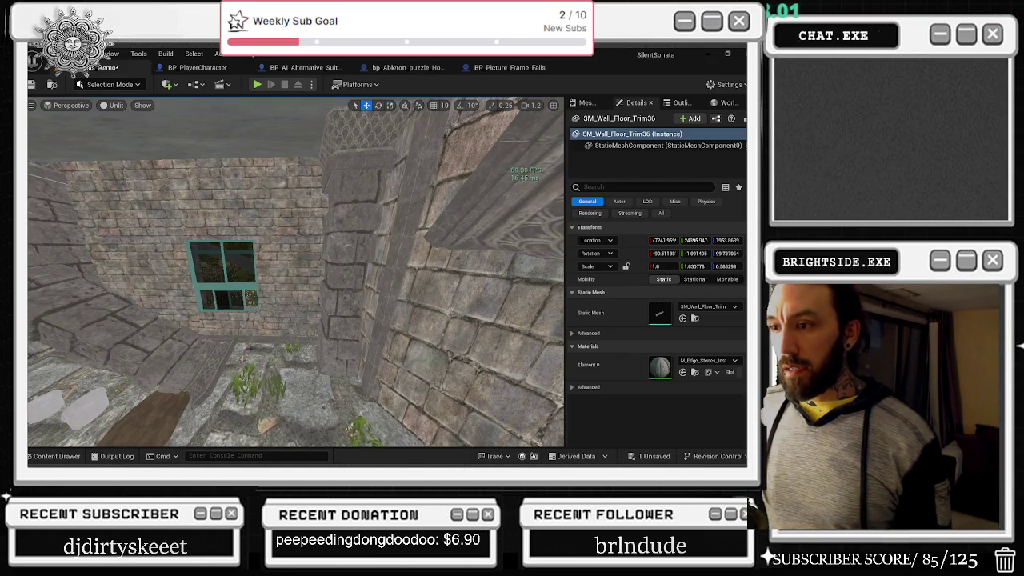
pyautogui.moveTo(296, 272)
pyautogui.mouseDown()
pyautogui.moveTo(256, 269)
pyautogui.moveTo(288, 264)
pyautogui.moveTo(275, 250)
pyautogui.mouseUp()
pyautogui.moveTo(208, 320)
pyautogui.mouseDown()
pyautogui.moveTo(199, 319)
pyautogui.moveTo(223, 268)
pyautogui.moveTo(233, 174)
pyautogui.moveTo(256, 204)
pyautogui.moveTo(372, 225)
pyautogui.moveTo(164, 228)
pyautogui.moveTo(208, 210)
pyautogui.moveTo(256, 210)
pyautogui.mouseUp()
pyautogui.click(372, 226)
# - Undo the height scaling, set trim 13's Scale X to 6.105, then stretch it to about 7
pyautogui.moveTo(307, 236); pyautogui.dragTo(310, 238)
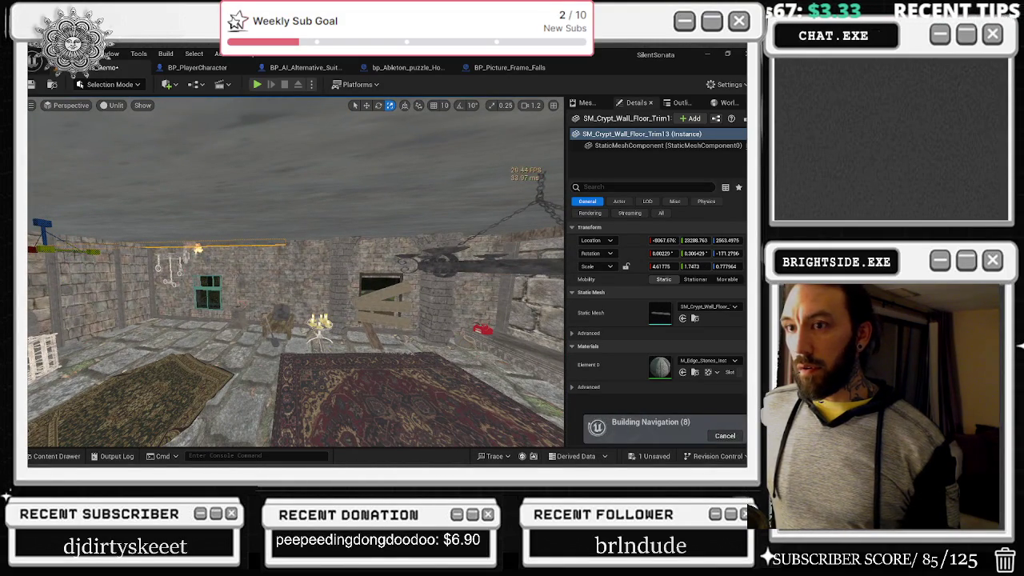
pyautogui.hotkey('ctrl', 'z')
pyautogui.write('6.105')
pyautogui.press('Return')
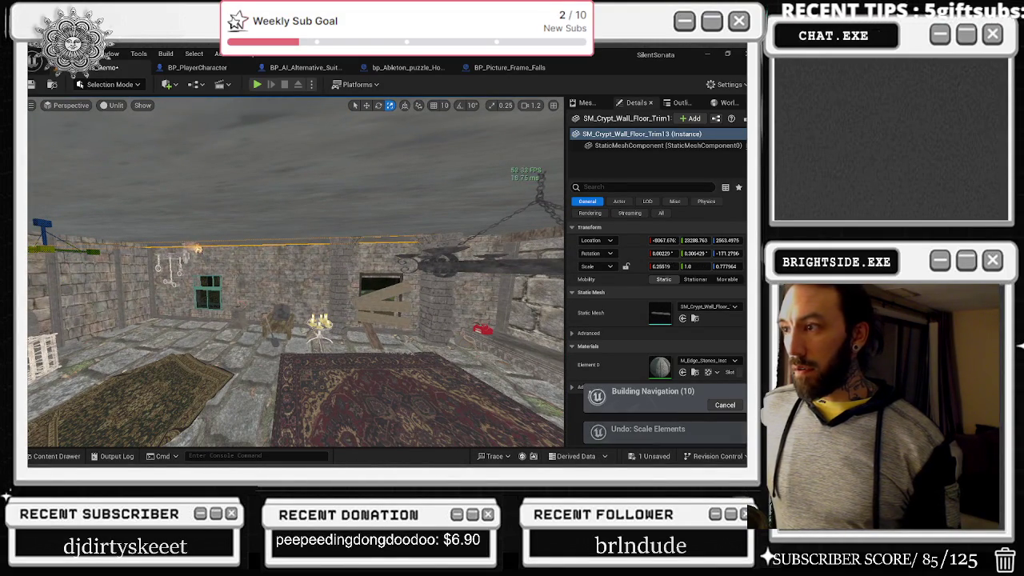
pyautogui.moveTo(663, 266); pyautogui.dragTo(663, 266)
pyautogui.moveTo(296, 272)
pyautogui.mouseDown()
pyautogui.moveTo(268, 216)
pyautogui.moveTo(224, 221)
pyautogui.moveTo(240, 213)
pyautogui.mouseUp()
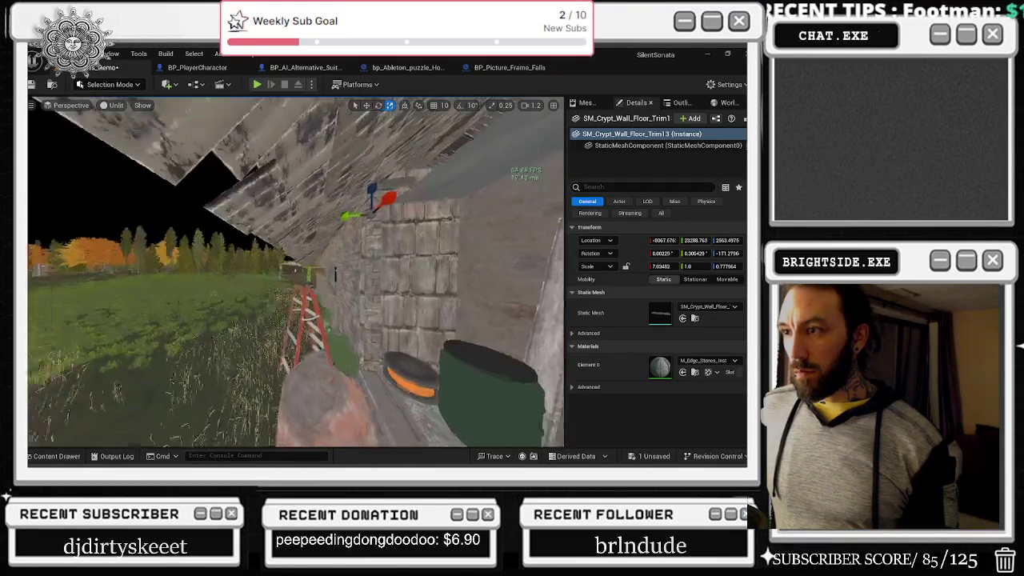
pyautogui.moveTo(240, 213); pyautogui.dragTo(257, 213)
pyautogui.click(359, 378)
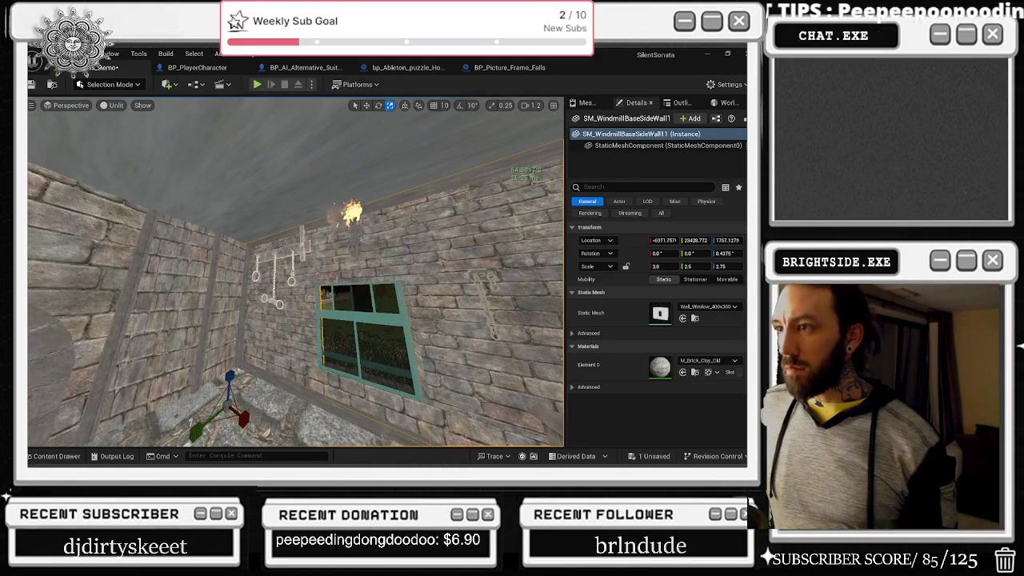
pyautogui.click(359, 378)
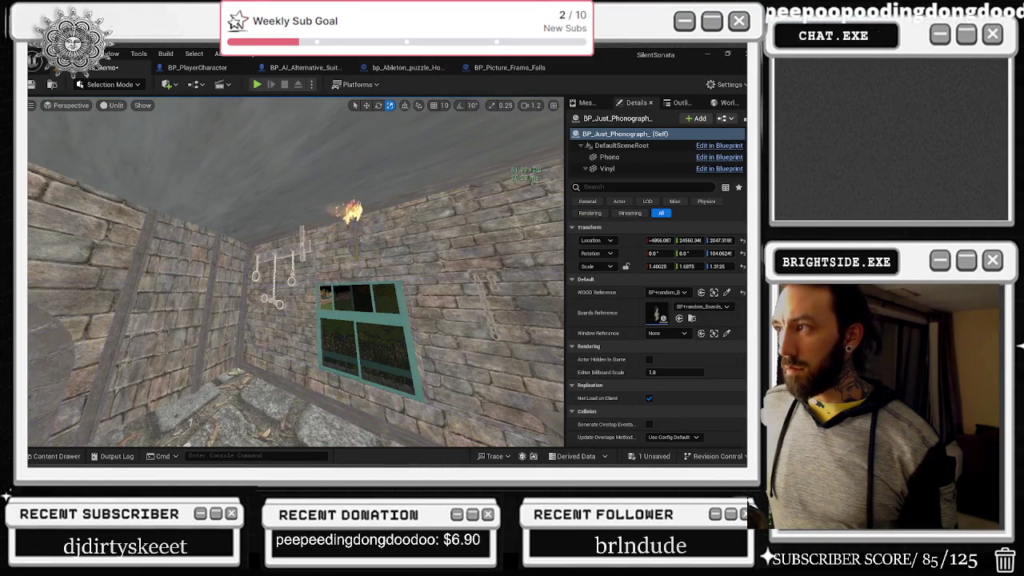
pyautogui.scroll(-2, 620, 160)
pyautogui.click(620, 164)
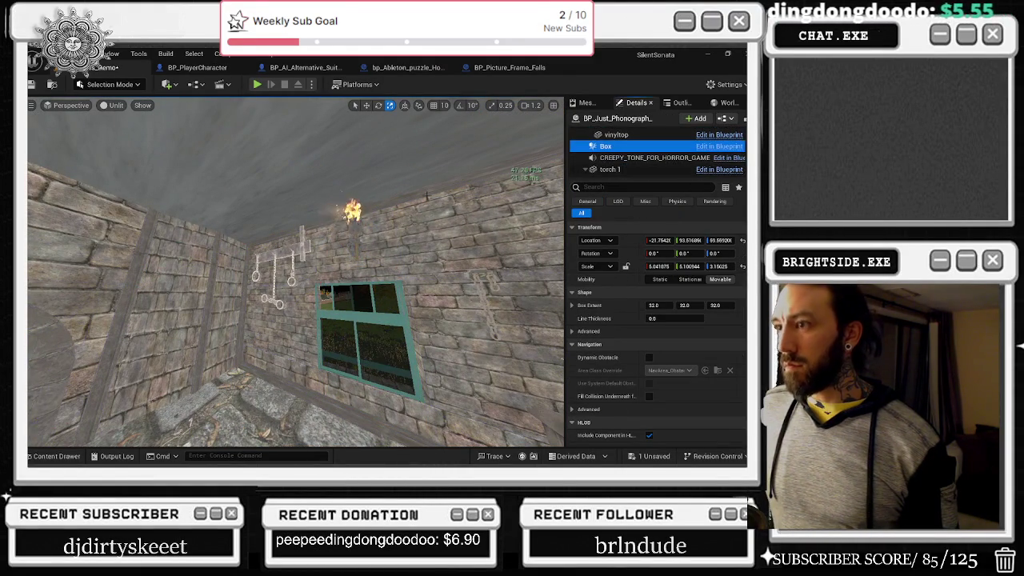
pyautogui.click(354, 229)
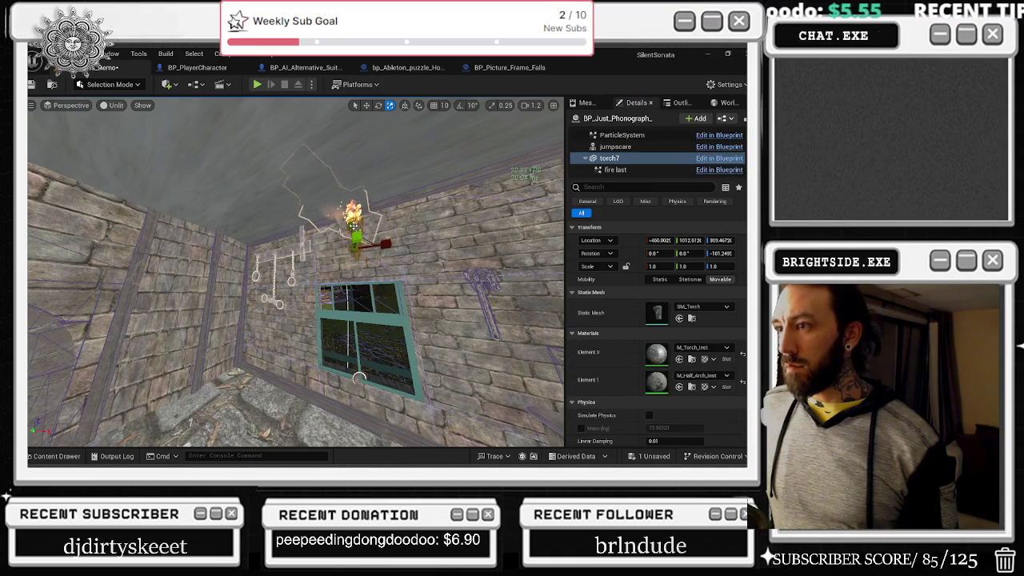
pyautogui.click(616, 170)
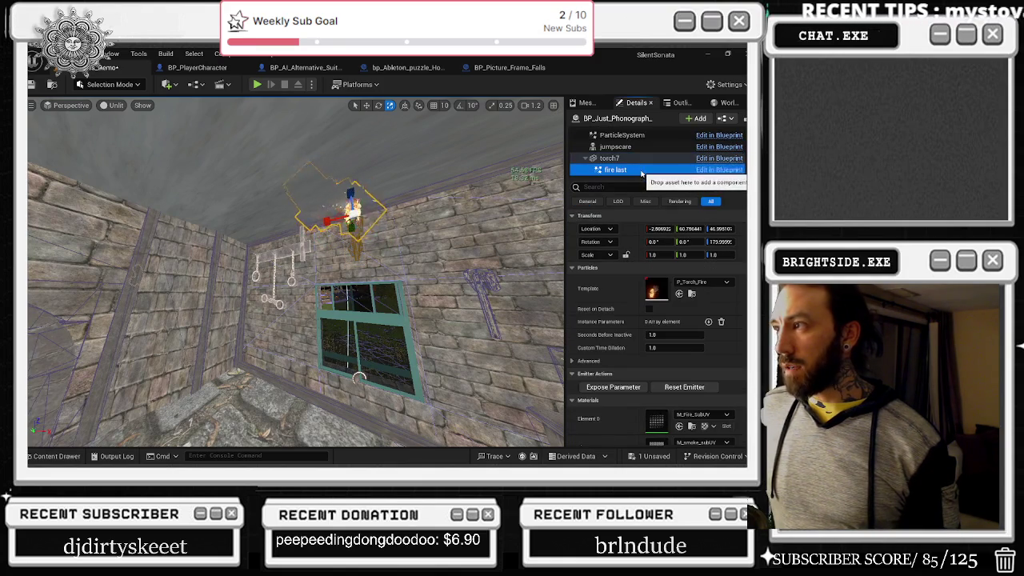
pyautogui.scroll(-1, 642, 172)
pyautogui.click(632, 162)
pyautogui.scroll(-1, 633, 167)
pyautogui.click(622, 143)
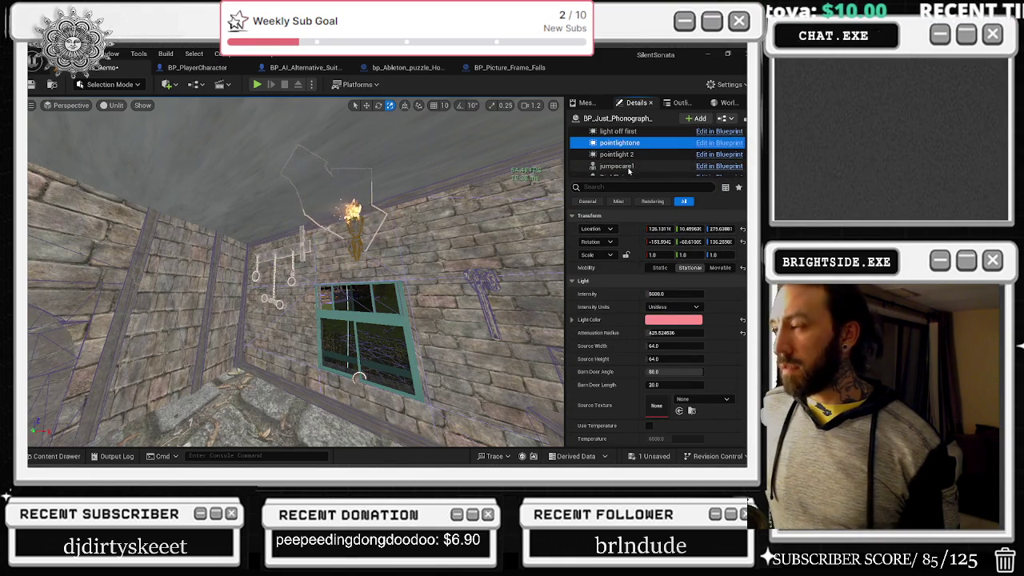
pyautogui.click(629, 166)
pyautogui.scroll(-1, 662, 147)
pyautogui.scroll(4, 663, 146)
pyautogui.click(633, 158)
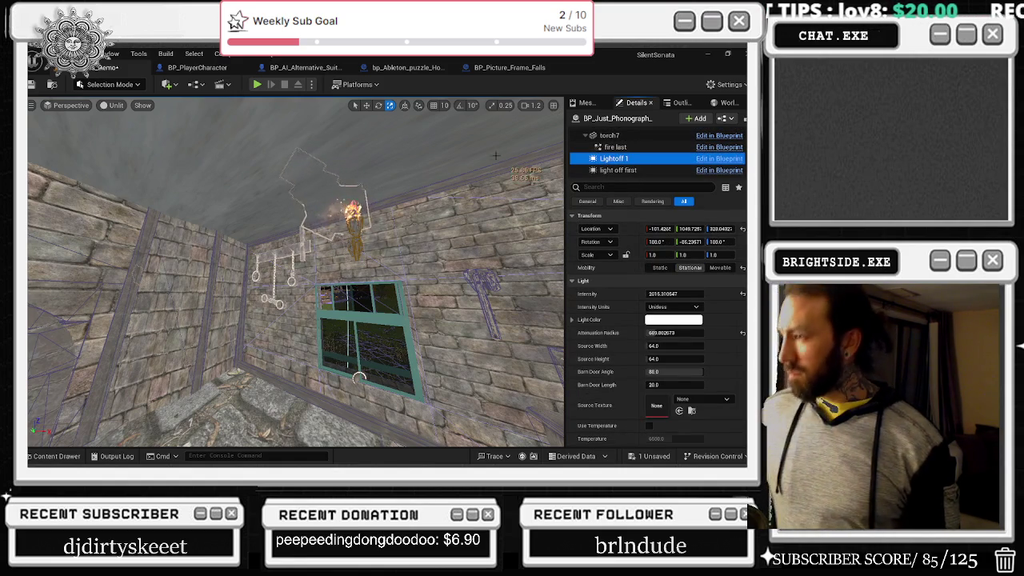
pyautogui.press('f')
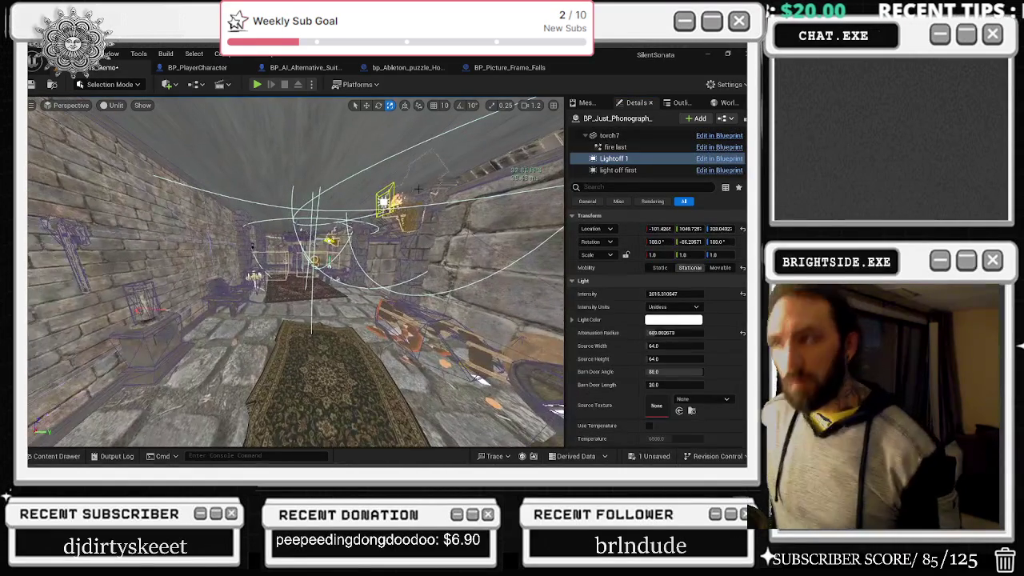
# - Lower torch2 down the corridor wall and duplicate it
pyautogui.moveTo(478, 380)
pyautogui.mouseDown()
pyautogui.moveTo(440, 140)
pyautogui.moveTo(449, 404)
pyautogui.moveTo(362, 231)
pyautogui.mouseUp()
pyautogui.click(449, 404)
pyautogui.click(362, 231)
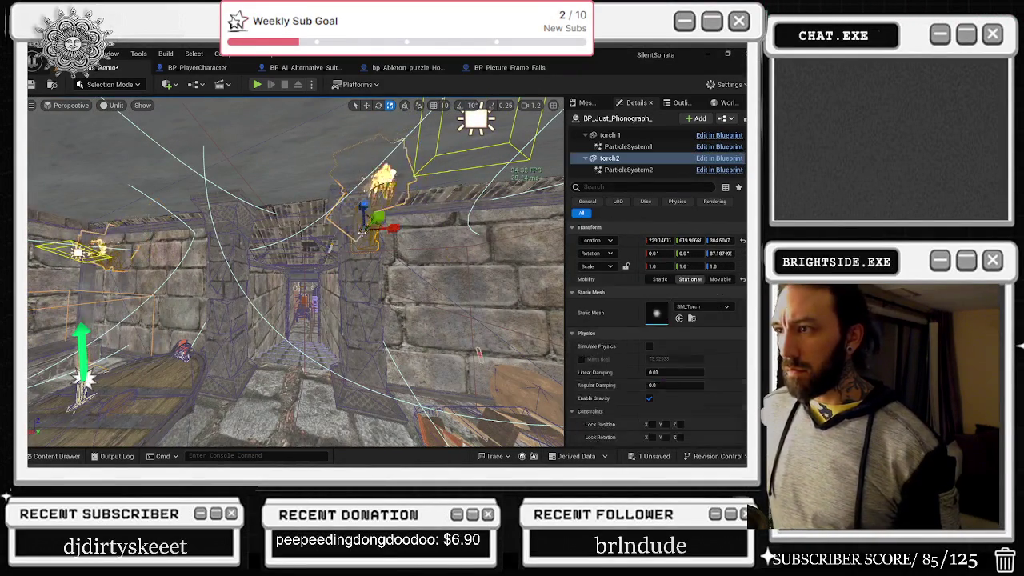
pyautogui.press('w')
pyautogui.moveTo(370, 215); pyautogui.dragTo(369, 272)
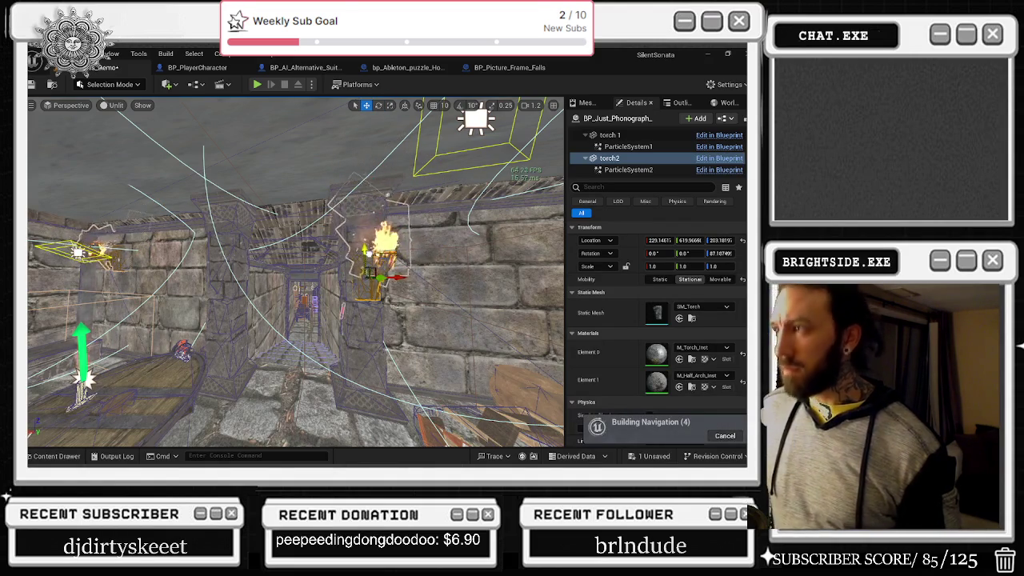
pyautogui.hotkey('ctrl', 'd')
# - Move the phonograph's pink pointlight 2 down toward the torch and view the room lit
pyautogui.click(622, 173)
pyautogui.press('f')
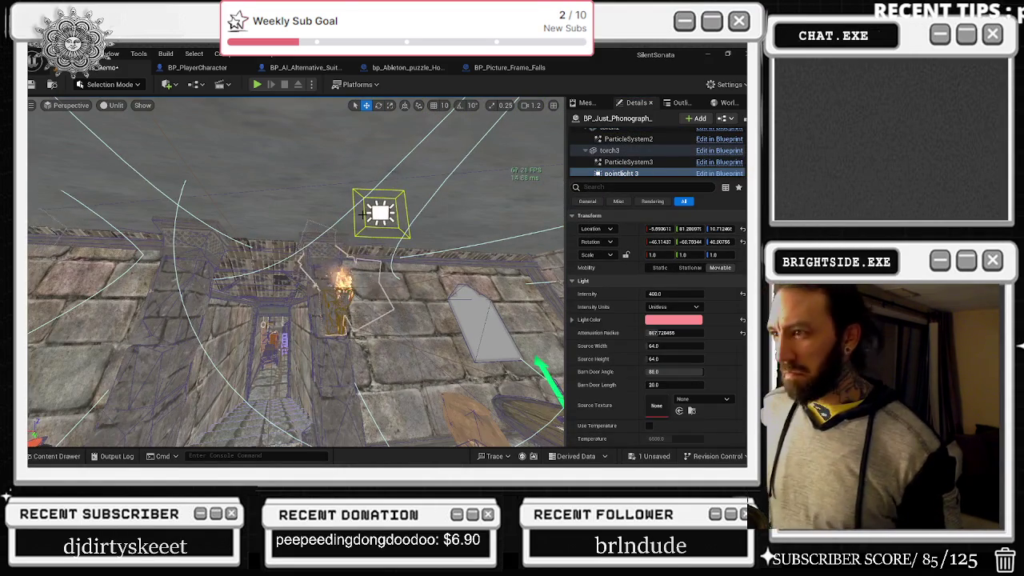
pyautogui.click(617, 118)
pyautogui.click(617, 158)
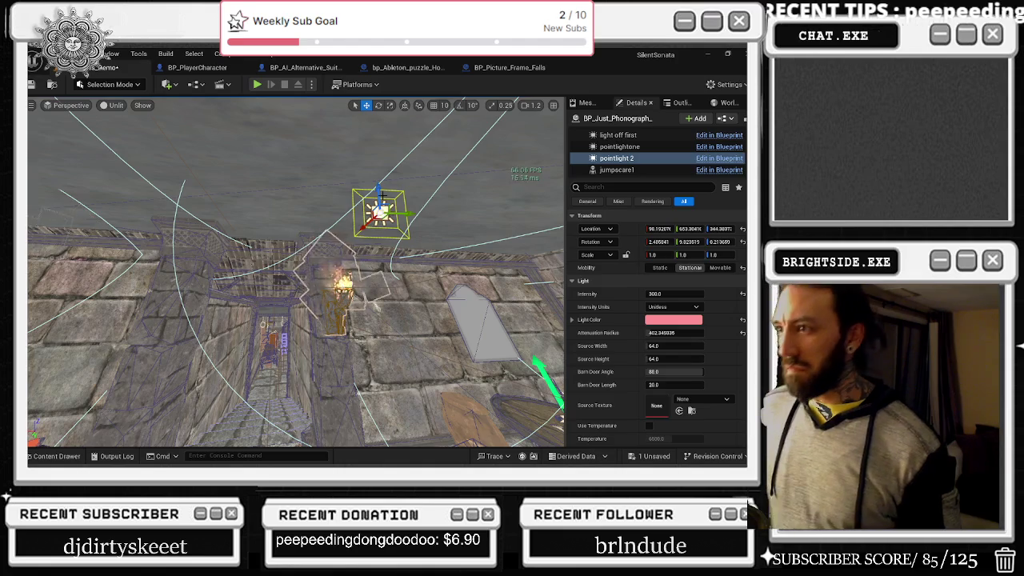
pyautogui.press('f')
pyautogui.moveTo(354, 234)
pyautogui.mouseDown()
pyautogui.moveTo(344, 256)
pyautogui.moveTo(350, 281)
pyautogui.moveTo(272, 301)
pyautogui.mouseUp()
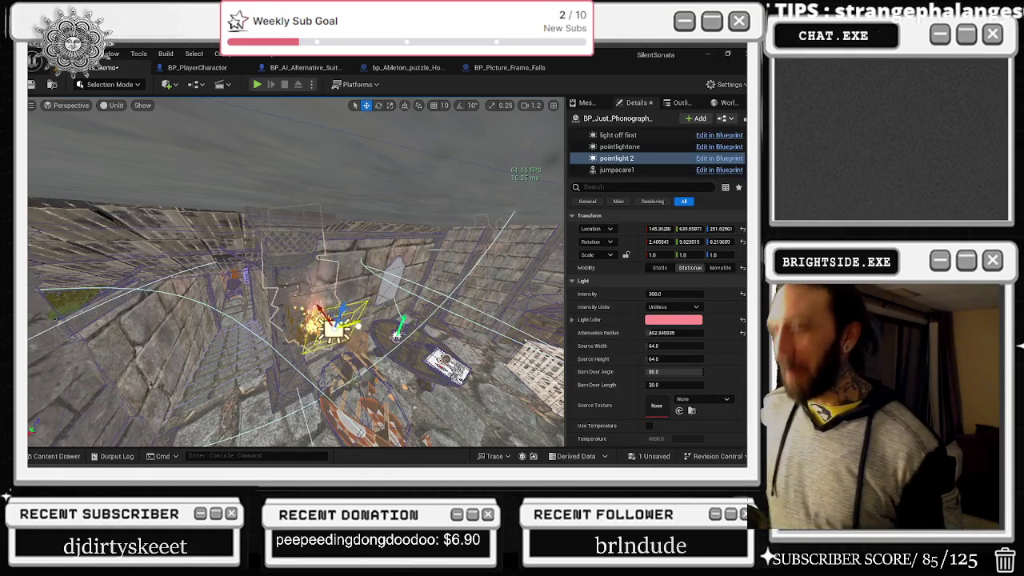
pyautogui.moveTo(320, 281)
pyautogui.mouseDown()
pyautogui.moveTo(272, 252)
pyautogui.moveTo(312, 272)
pyautogui.moveTo(360, 272)
pyautogui.moveTo(288, 255)
pyautogui.mouseUp()
pyautogui.moveTo(323, 308)
pyautogui.mouseDown()
pyautogui.moveTo(336, 304)
pyautogui.moveTo(323, 308)
pyautogui.mouseUp()
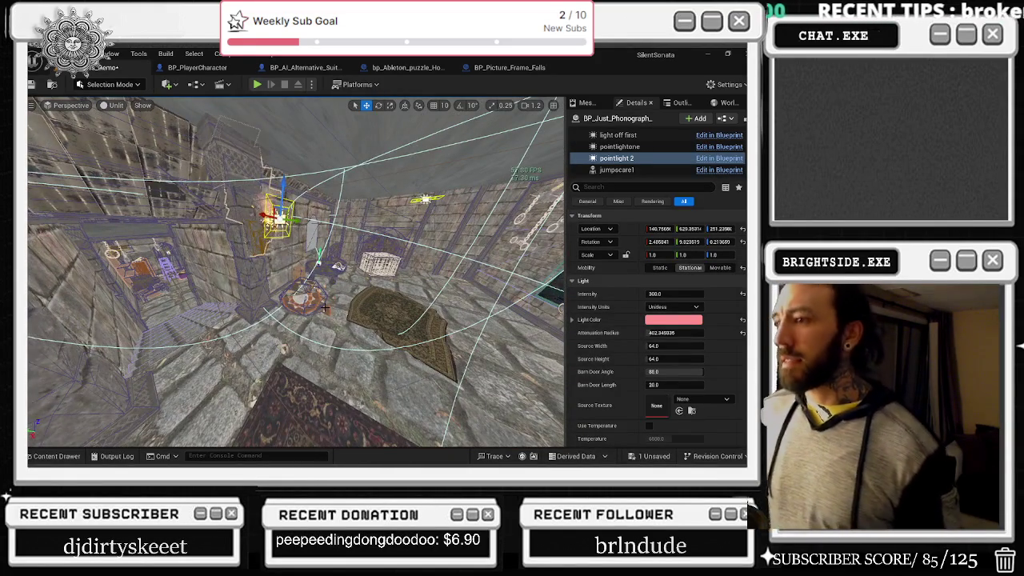
pyautogui.hotkey('alt', '4')
pyautogui.moveTo(323, 308)
pyautogui.mouseDown()
pyautogui.moveTo(381, 304)
pyautogui.moveTo(361, 282)
pyautogui.mouseUp()
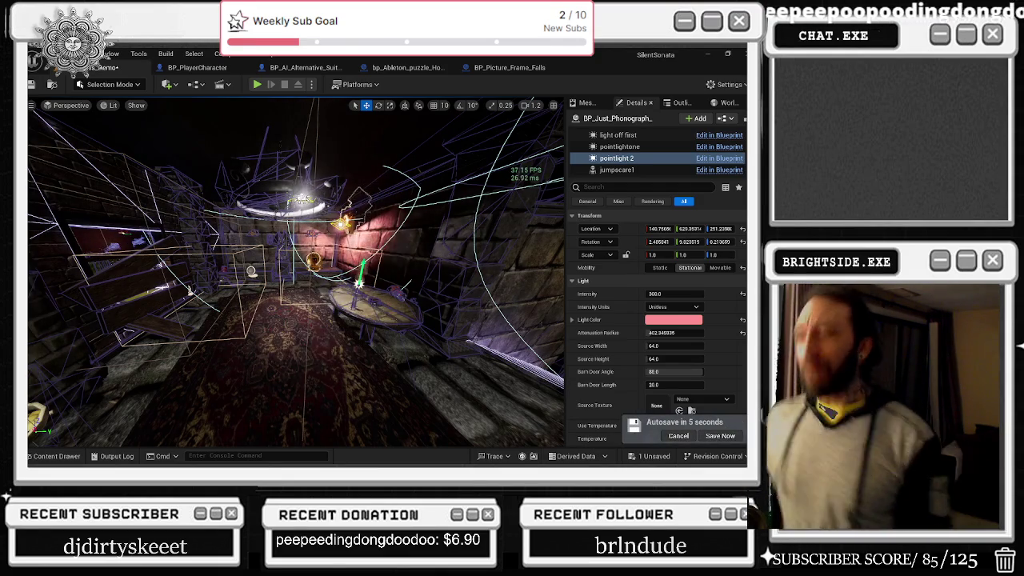
# - Postpone the autosave and save the unsaved Windmills_Demo level
pyautogui.click(677, 434)
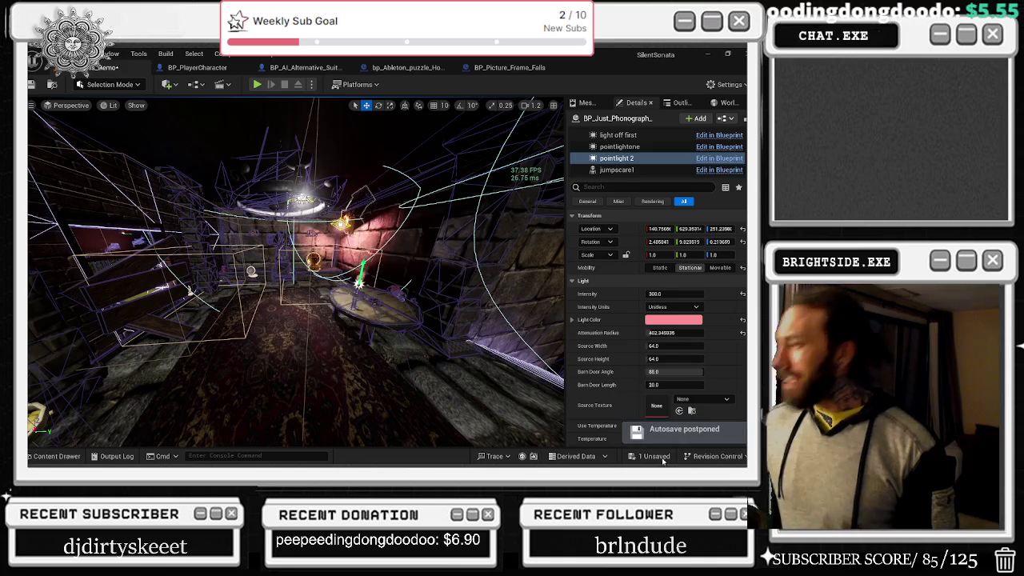
pyautogui.click(655, 457)
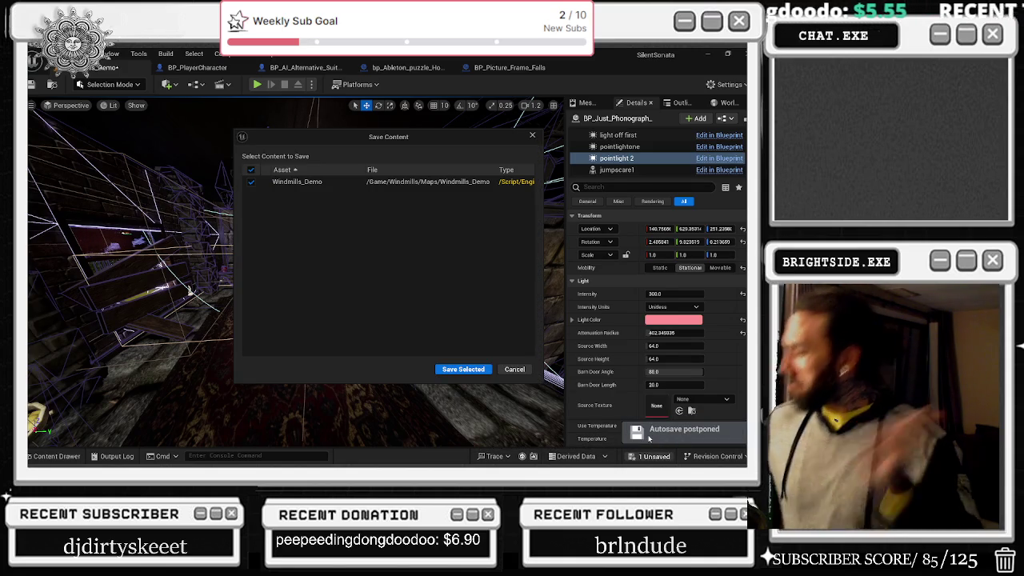
pyautogui.click(454, 370)
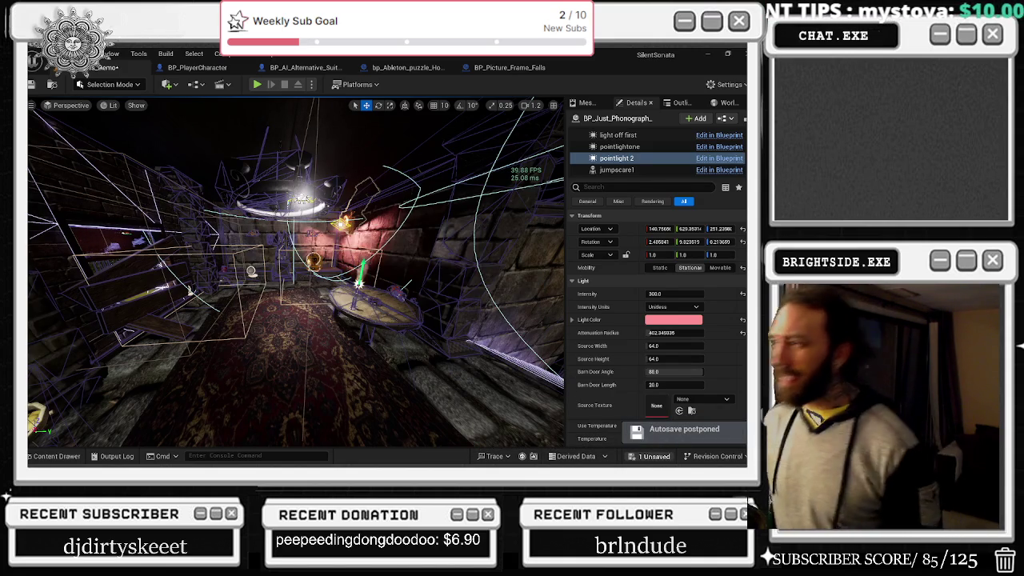
pyautogui.moveTo(296, 272)
pyautogui.mouseDown()
pyautogui.moveTo(324, 272)
pyautogui.moveTo(180, 272)
pyautogui.moveTo(216, 272)
pyautogui.mouseUp()
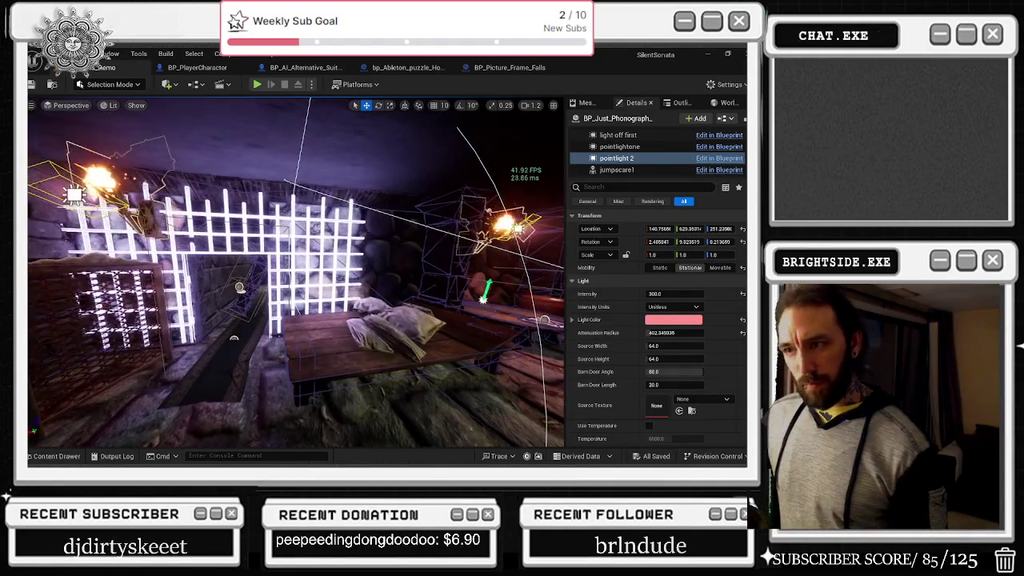
# - Fly down the corridor, around the campfire and through the doorway into the house room
pyautogui.moveTo(216, 272); pyautogui.dragTo(226, 265)
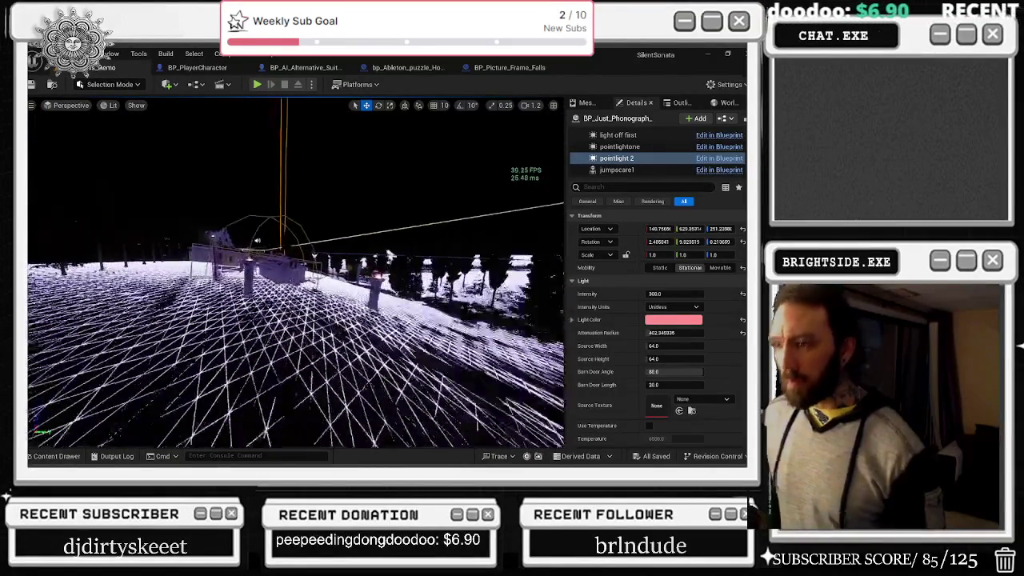
pyautogui.press('w')
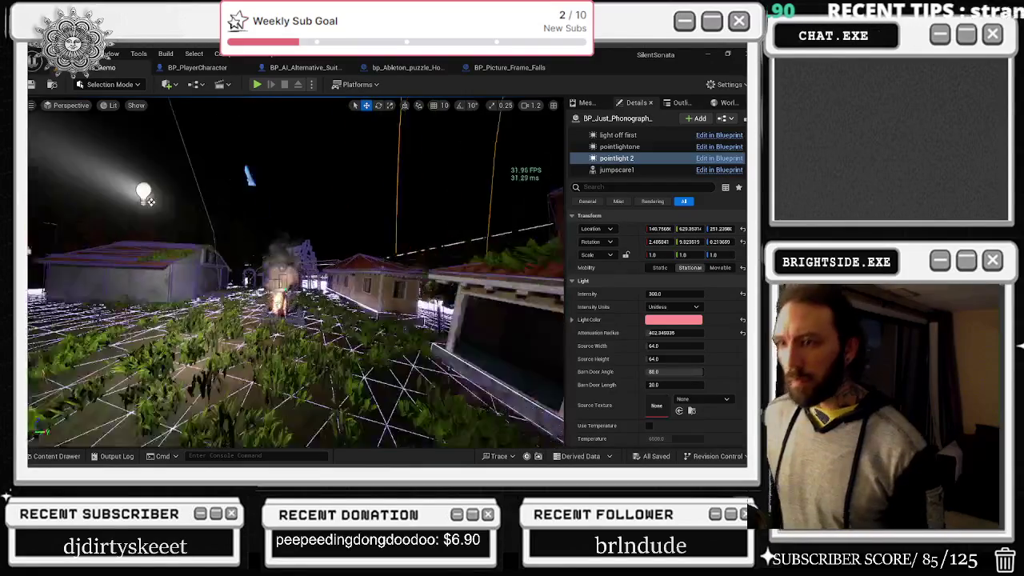
pyautogui.press('d')
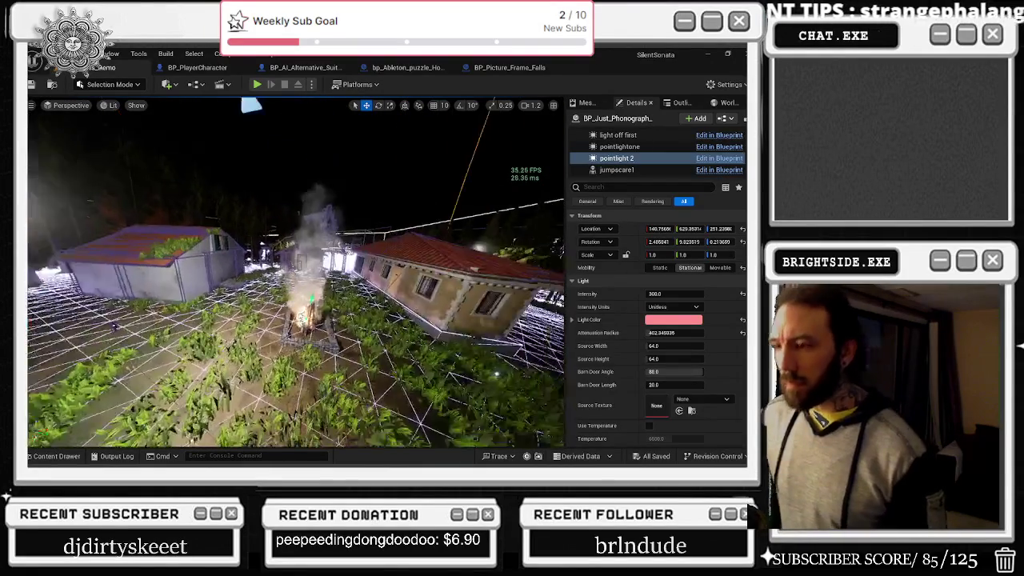
pyautogui.press('w')
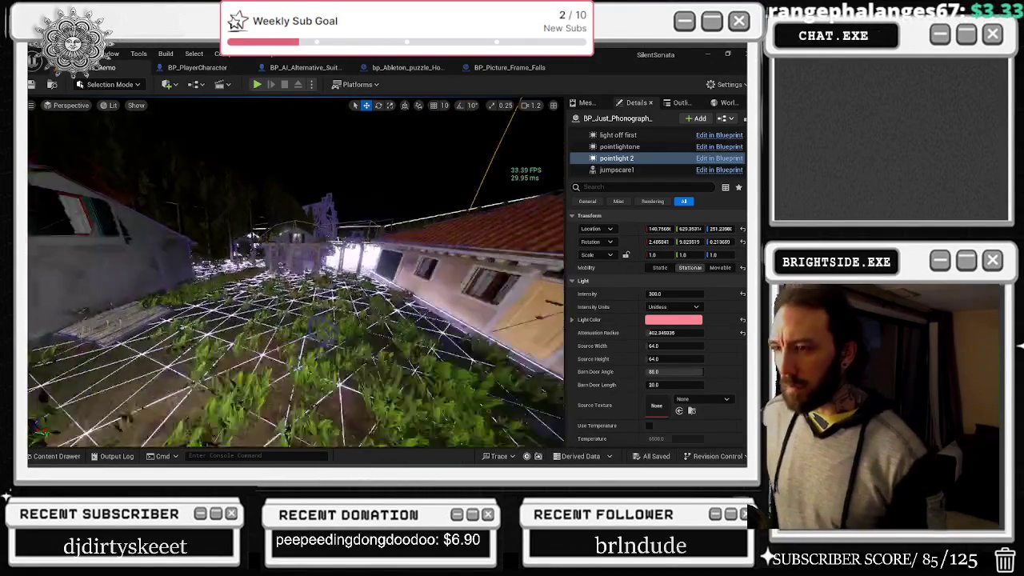
pyautogui.press('w')
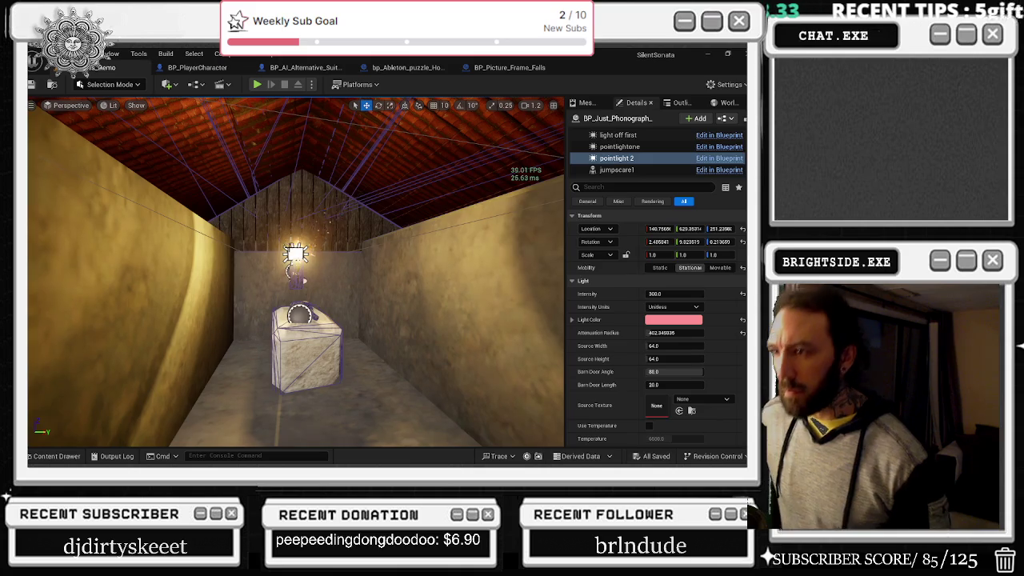
# - Select BP_Torch5's RectLight and filter its Details by 'vol' to review volumetric settings
pyautogui.click(295, 254)
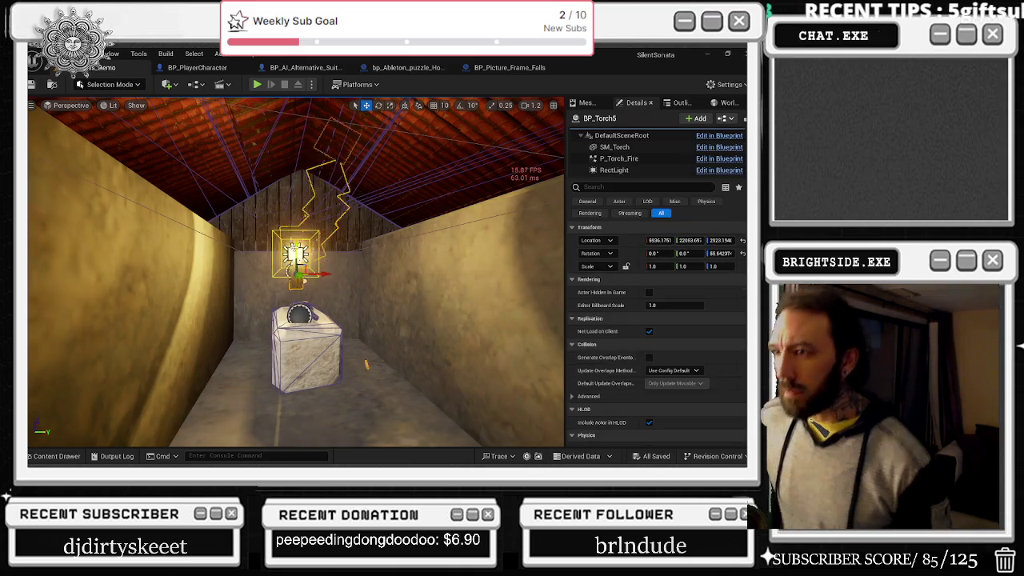
pyautogui.click(614, 169)
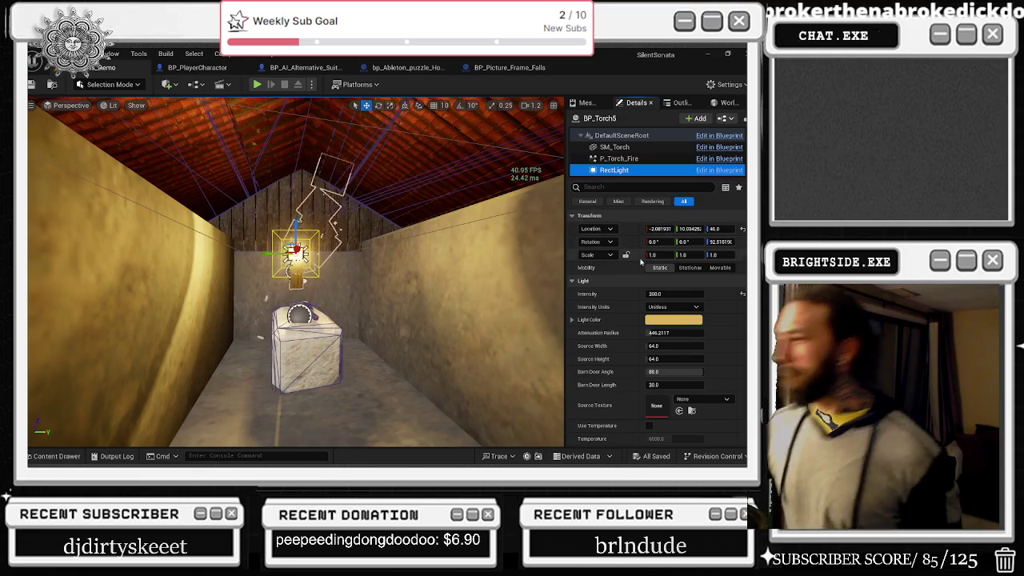
pyautogui.click(636, 188)
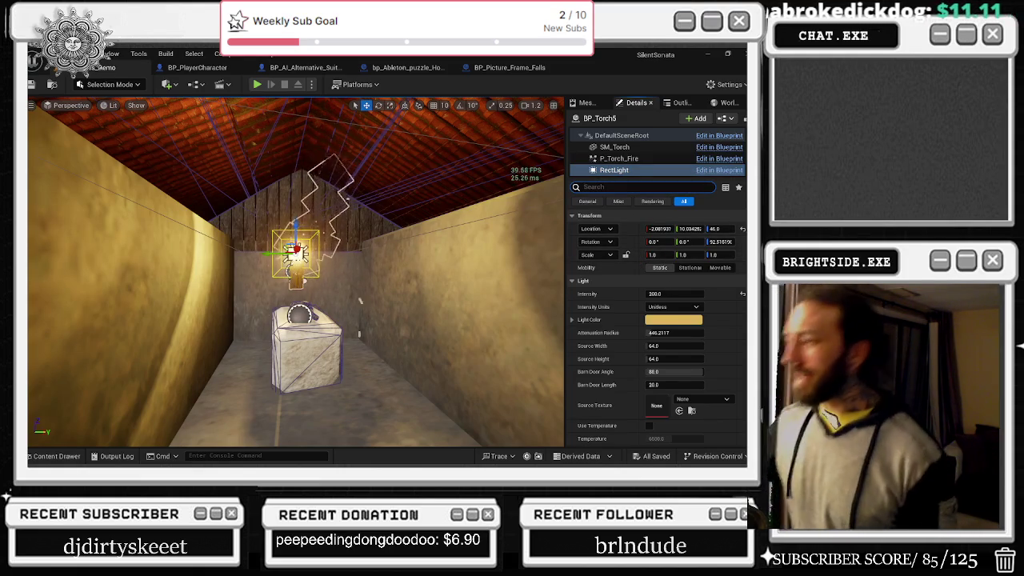
pyautogui.scroll(-3, 595, 385)
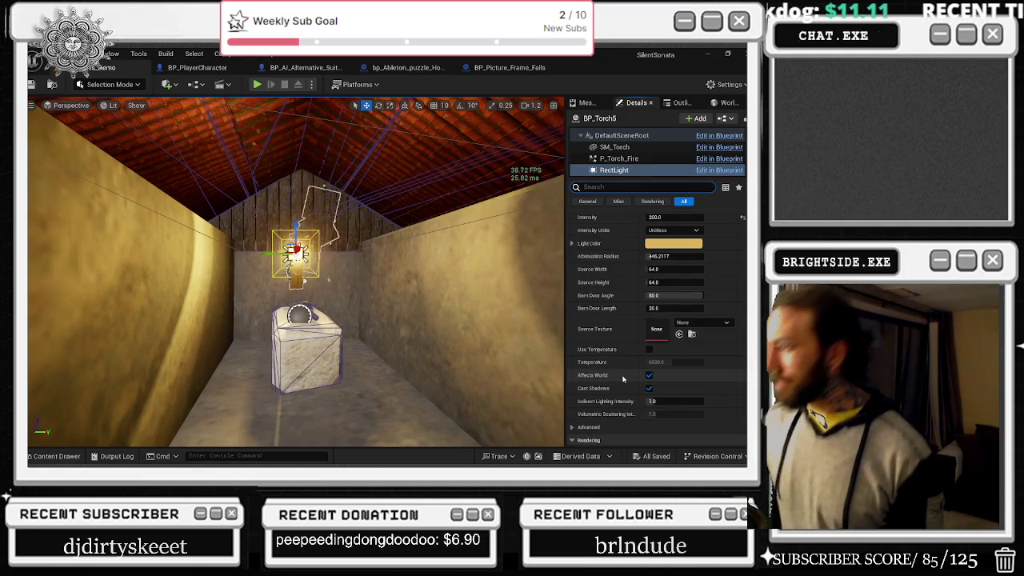
pyautogui.scroll(-2, 628, 375)
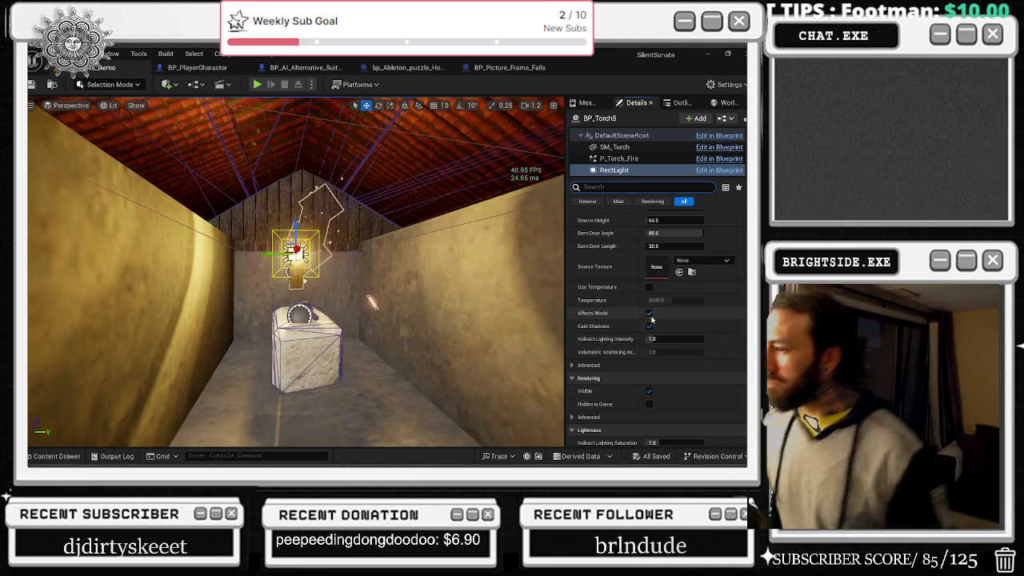
pyautogui.scroll(-2, 716, 357)
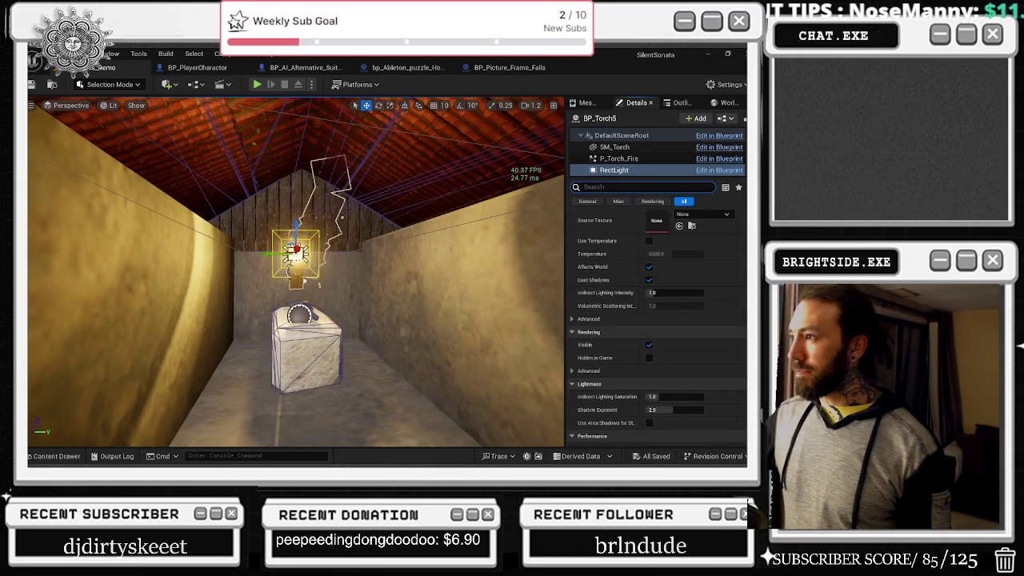
pyautogui.scroll(-3, 697, 400)
pyautogui.scroll(-4, 717, 381)
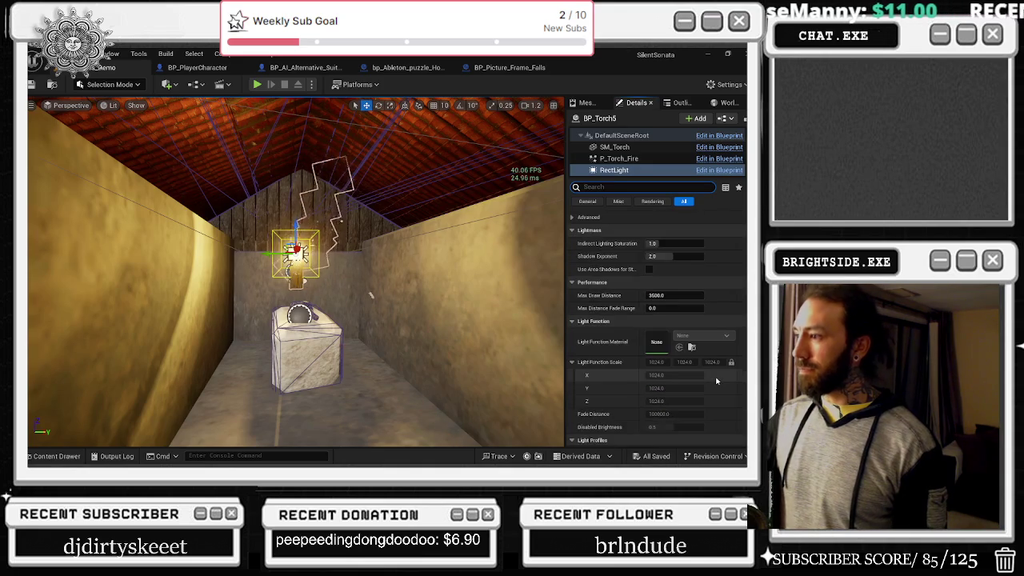
pyautogui.scroll(-2, 717, 381)
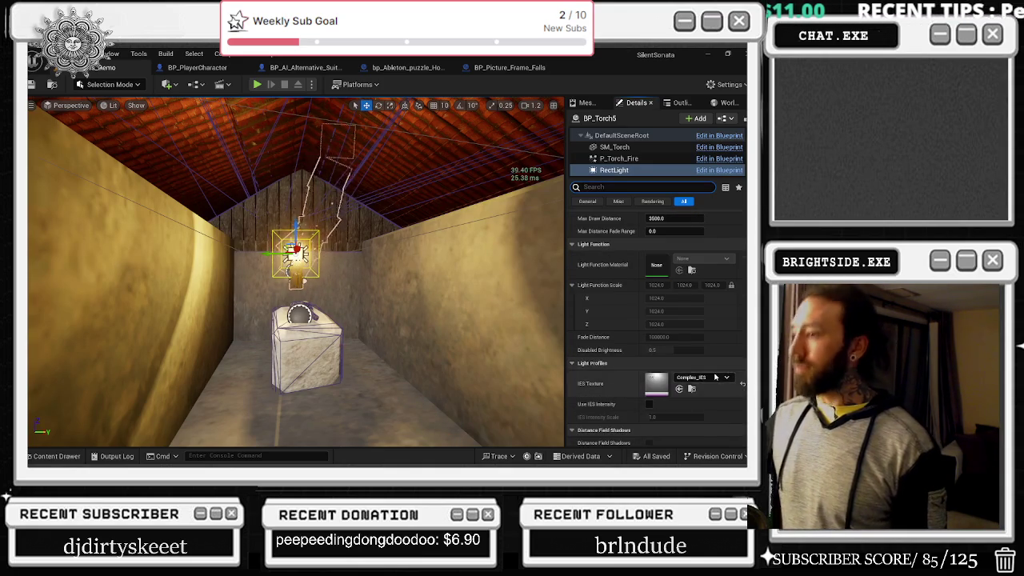
pyautogui.scroll(-4, 717, 376)
pyautogui.scroll(-3, 717, 376)
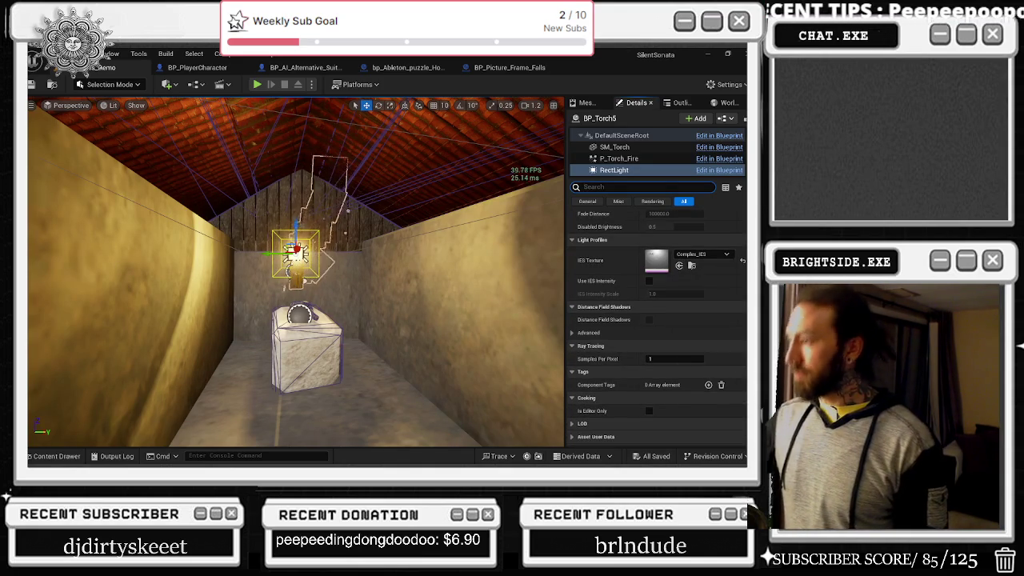
pyautogui.scroll(15, 727, 212)
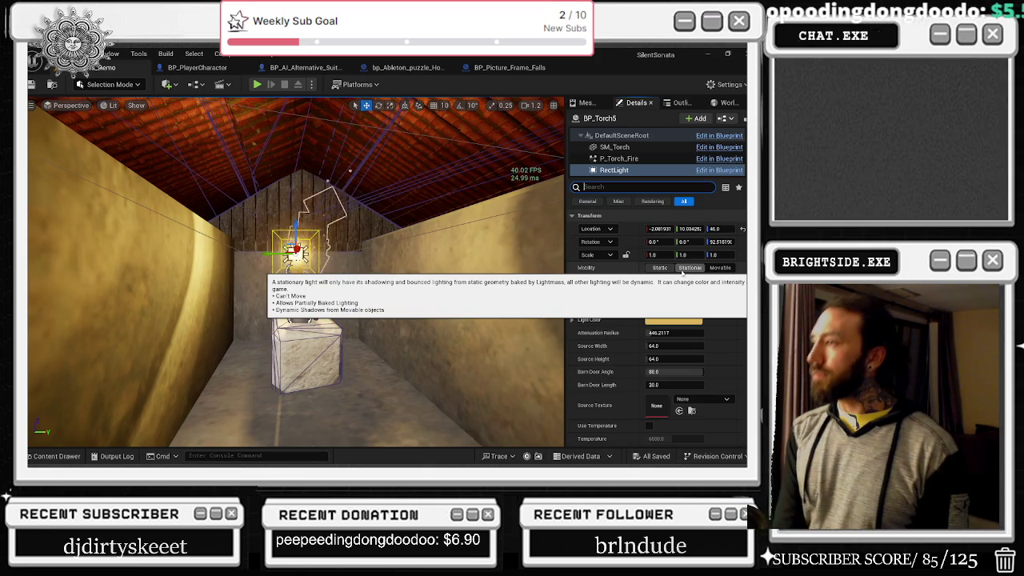
# - Clear the Details filter, scan the RectLight's full properties, then open the BP_PlayerCharacter blueprint
pyautogui.write('vol')
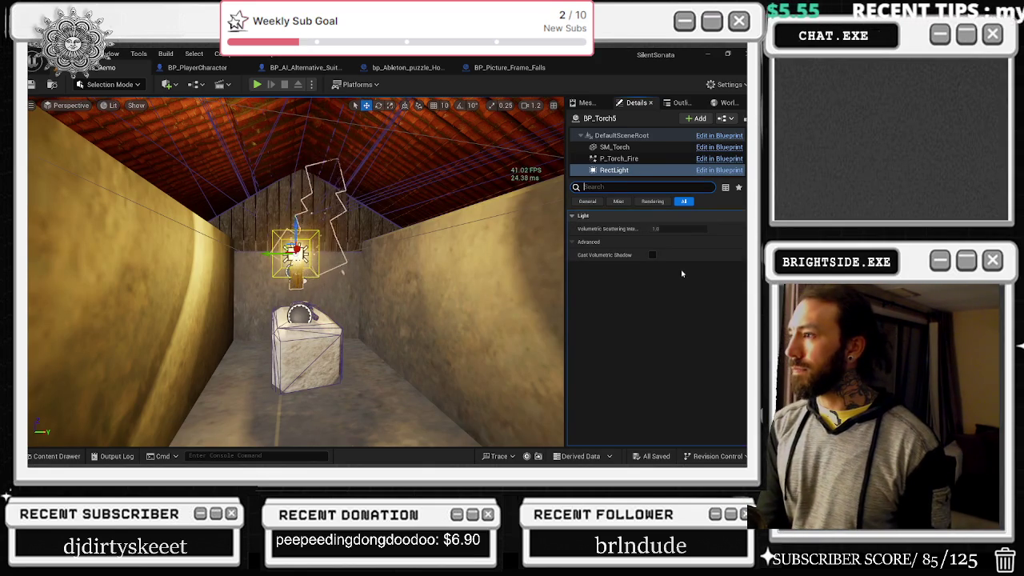
pyautogui.press('BackSpace')
pyautogui.press('BackSpace')
pyautogui.press('BackSpace')
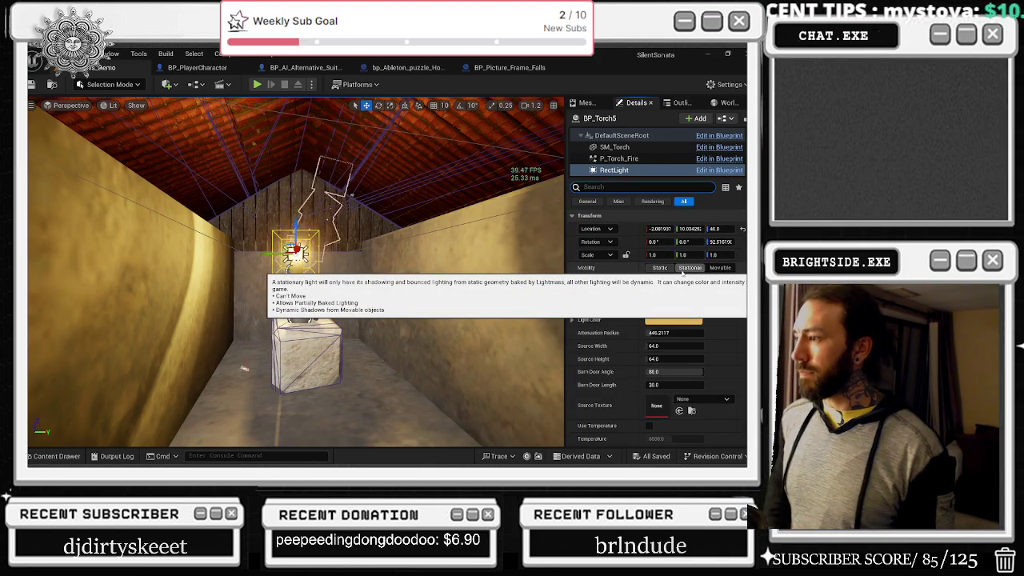
pyautogui.scroll(-3, 716, 389)
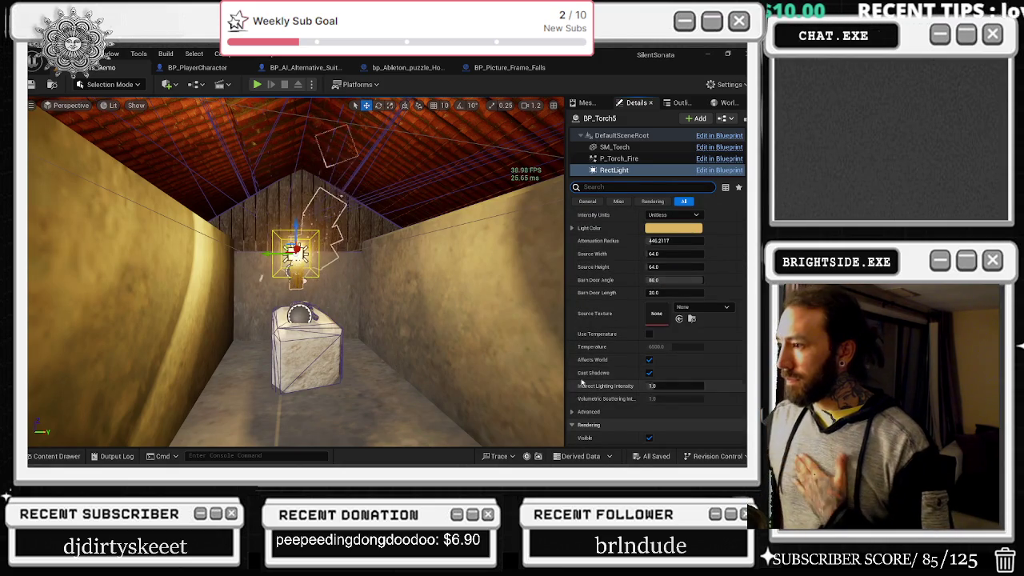
pyautogui.moveTo(604, 389)
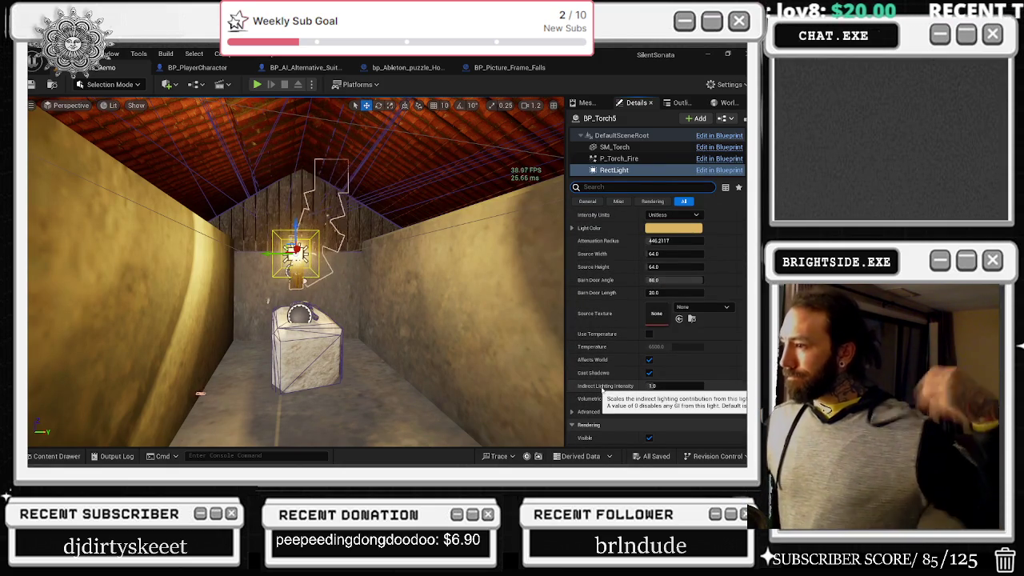
pyautogui.click(197, 67)
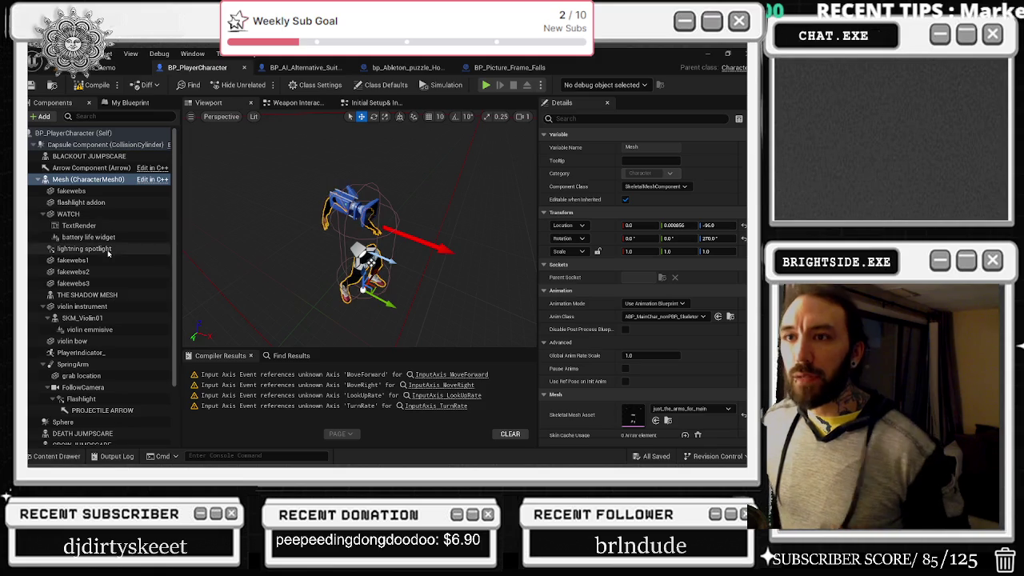
pyautogui.click(81, 399)
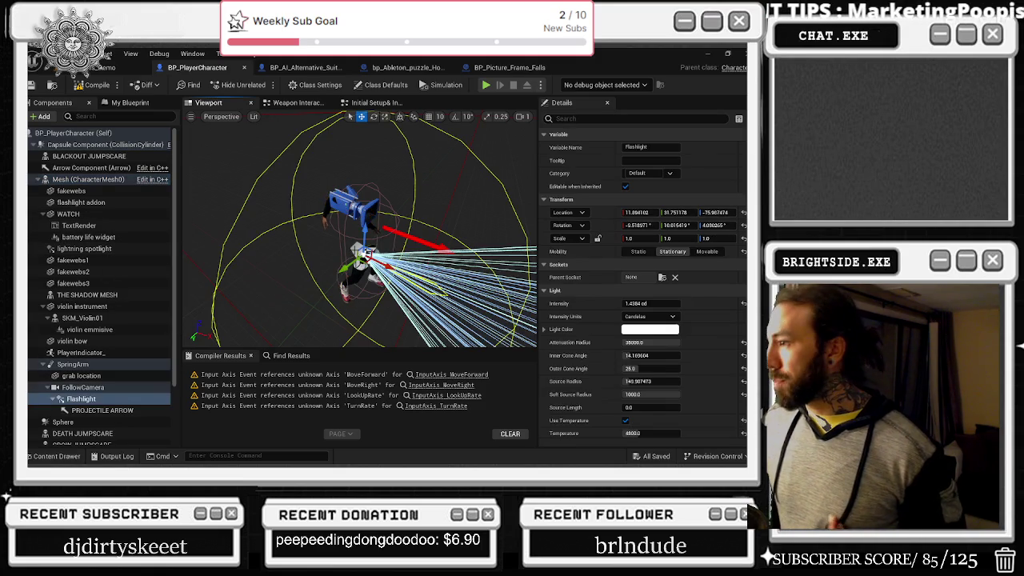
pyautogui.scroll(-2, 716, 347)
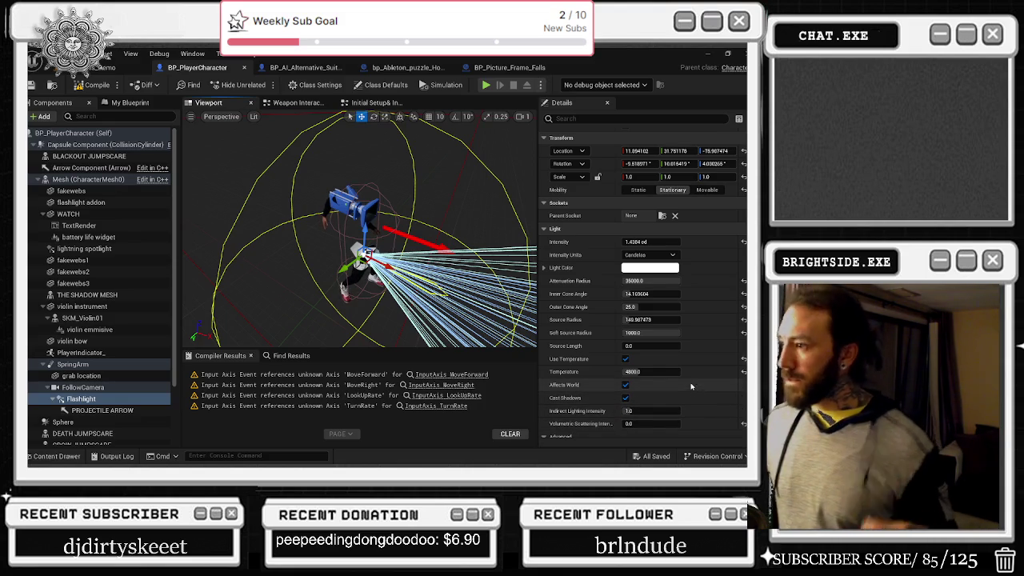
pyautogui.click(104, 69)
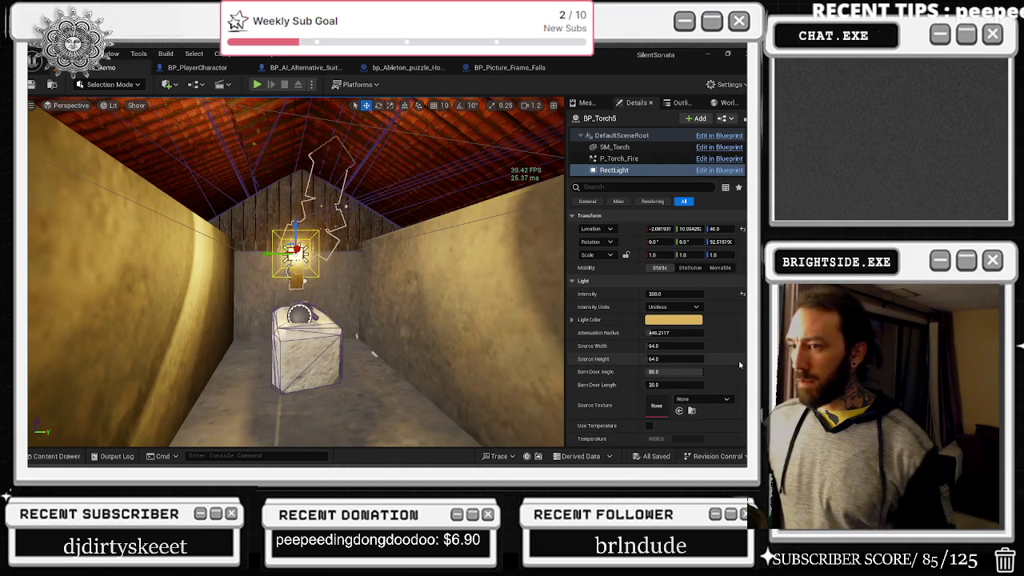
# - Frame the torch's RectLight, then fly out to the houses' exterior near a street lamp
pyautogui.press('f')
pyautogui.moveTo(296, 272); pyautogui.dragTo(438, 265)
# - Select the street lamp's PointLight1 and set its Volumetric Scattering Intensity to 0.0
pyautogui.click(419, 261)
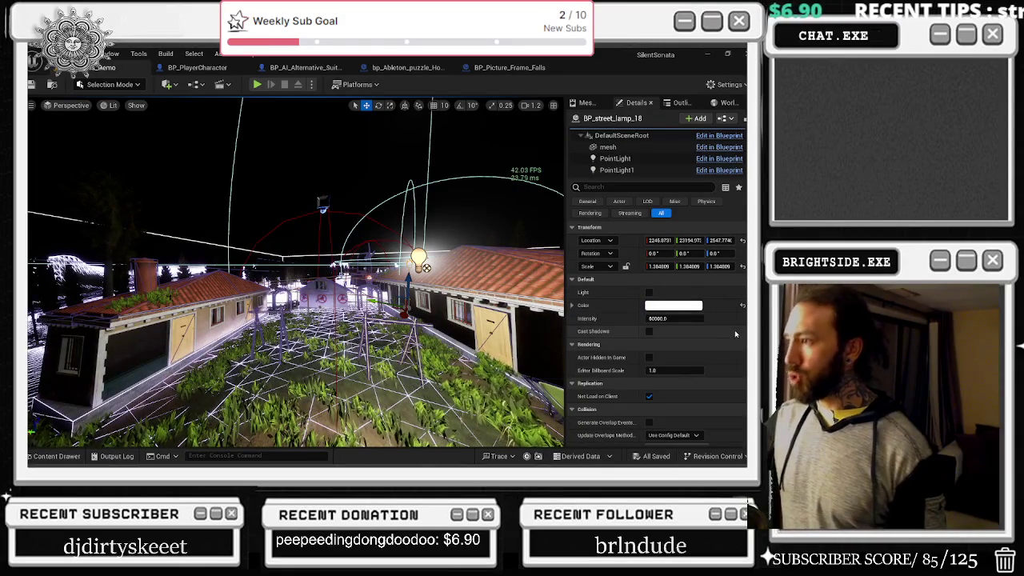
pyautogui.click(615, 158)
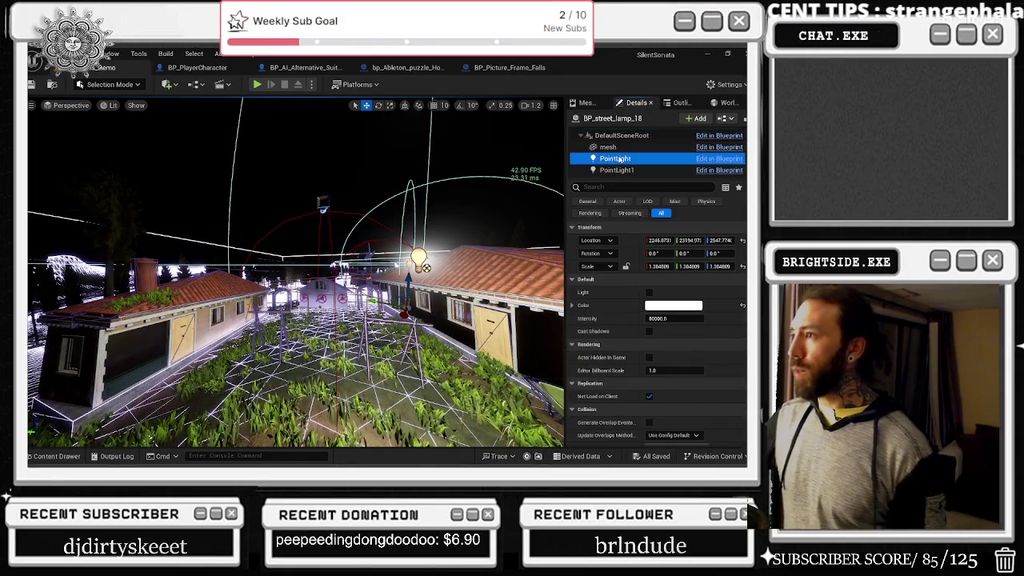
pyautogui.click(617, 169)
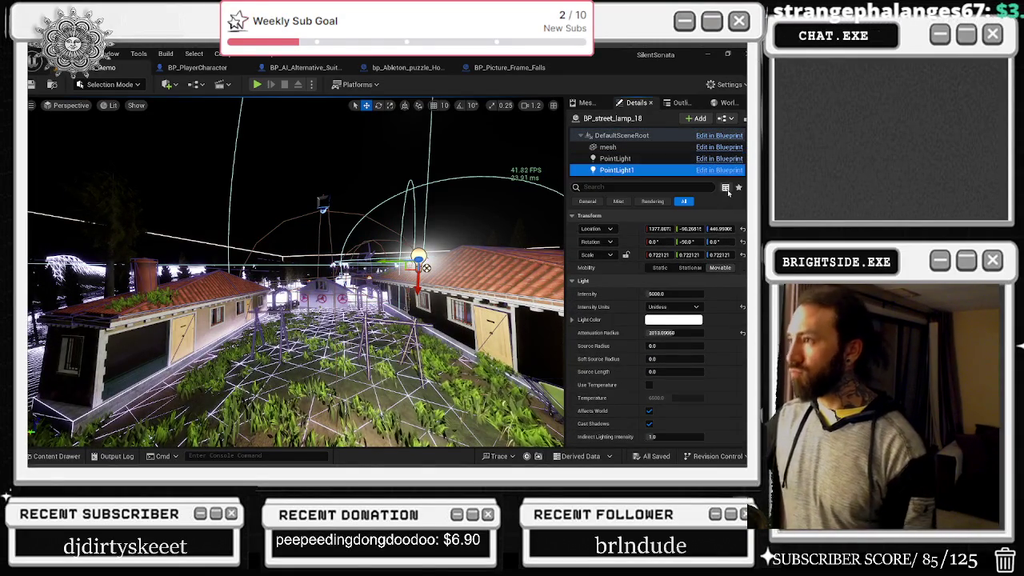
pyautogui.scroll(-3, 728, 314)
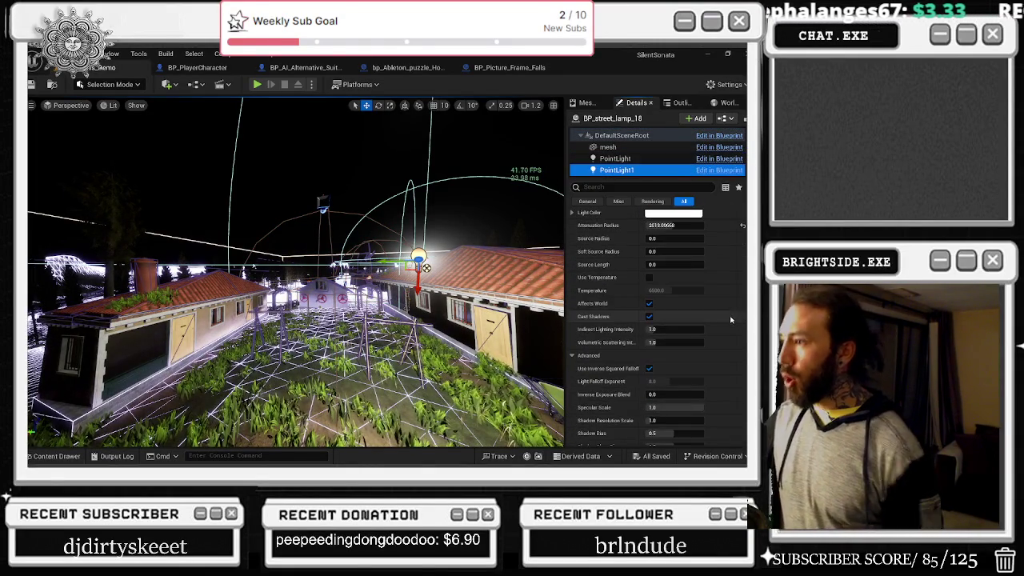
pyautogui.click(679, 343)
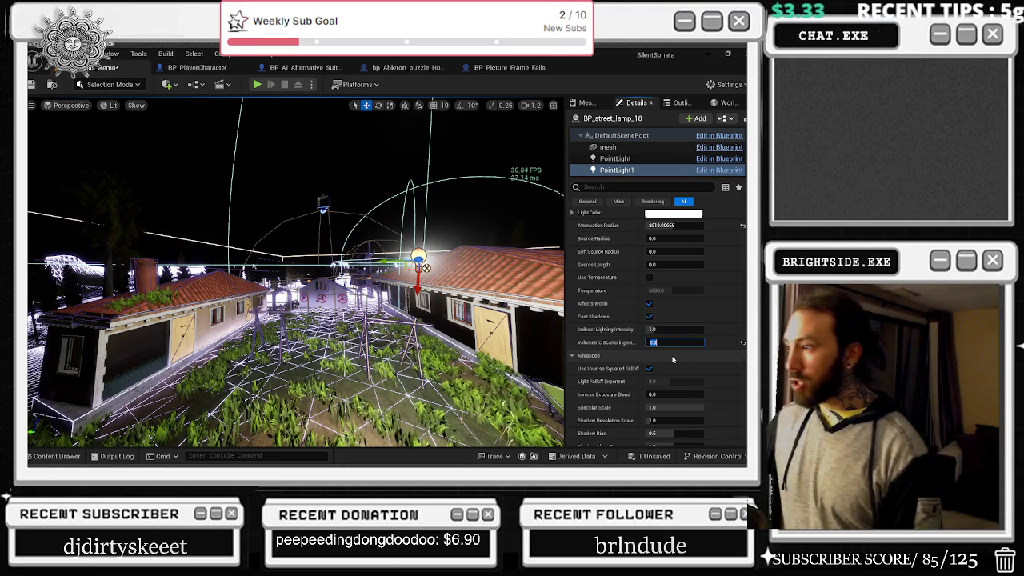
pyautogui.press('Return')
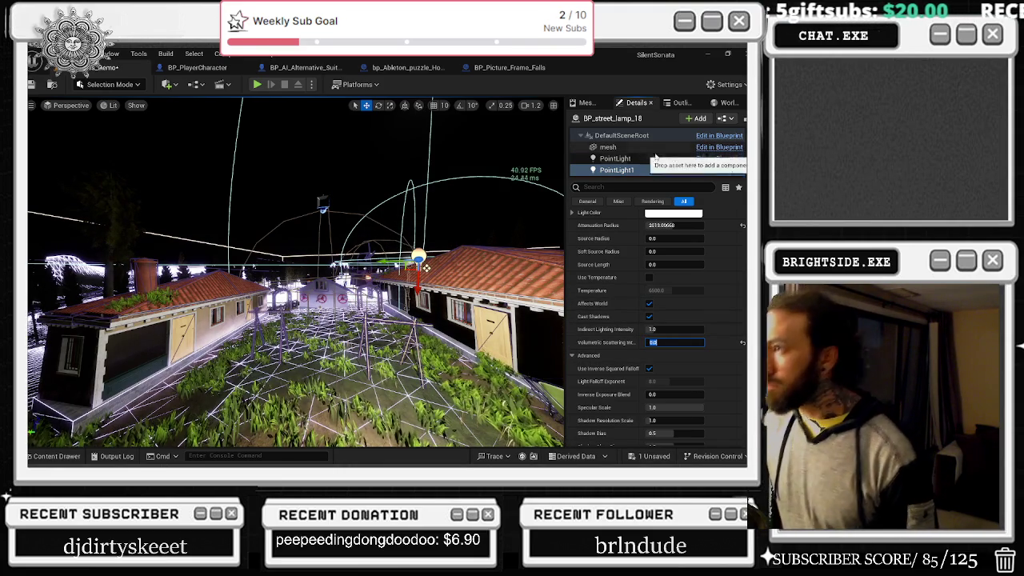
# - Compare PointLight's settings with PointLight1's, then edit PointLight1's Indirect Lighting Intensity
pyautogui.moveTo(560, 276)
pyautogui.mouseDown()
pyautogui.moveTo(538, 274)
pyautogui.moveTo(561, 246)
pyautogui.moveTo(555, 234)
pyautogui.mouseUp()
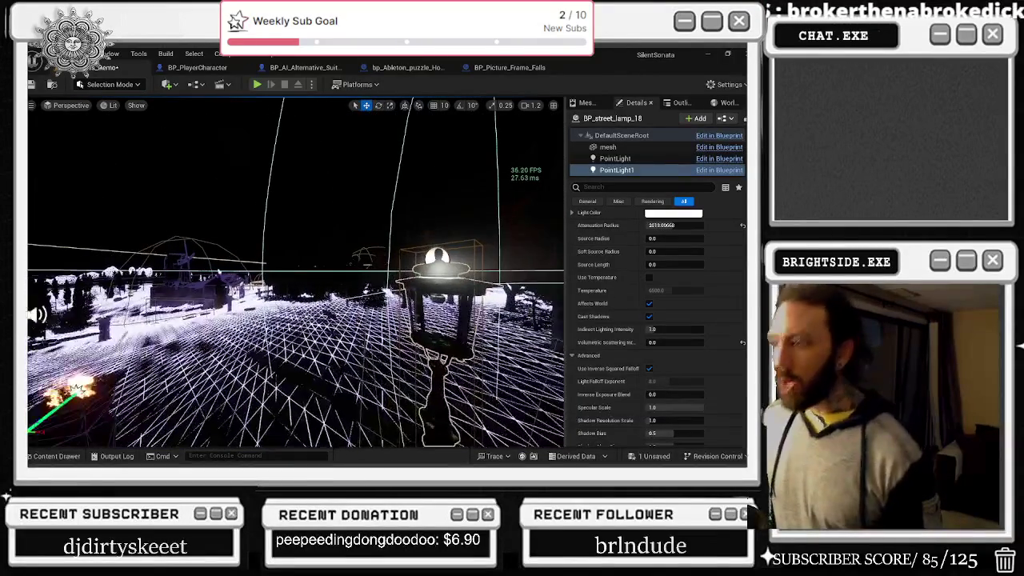
pyautogui.click(616, 158)
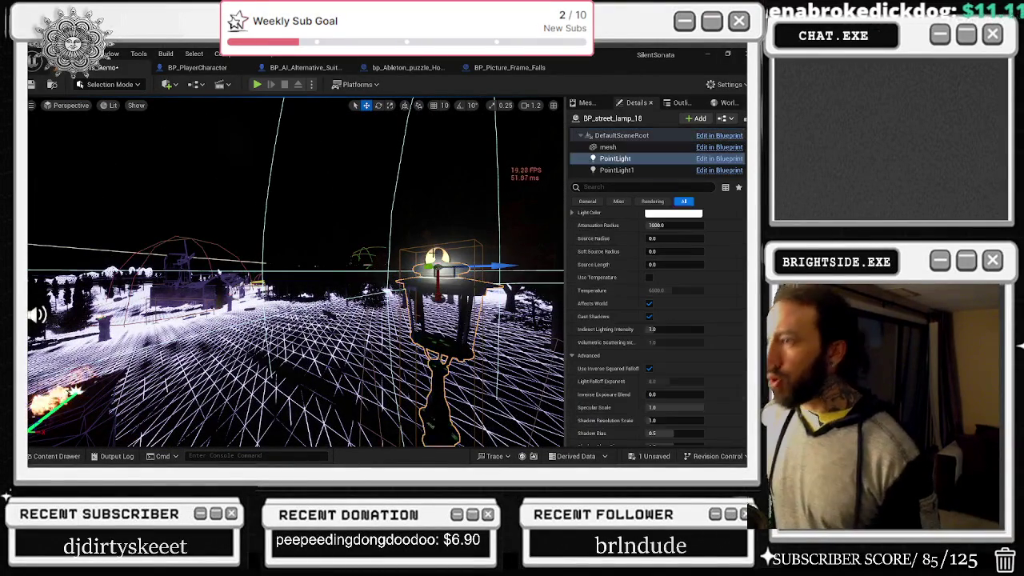
pyautogui.click(615, 158)
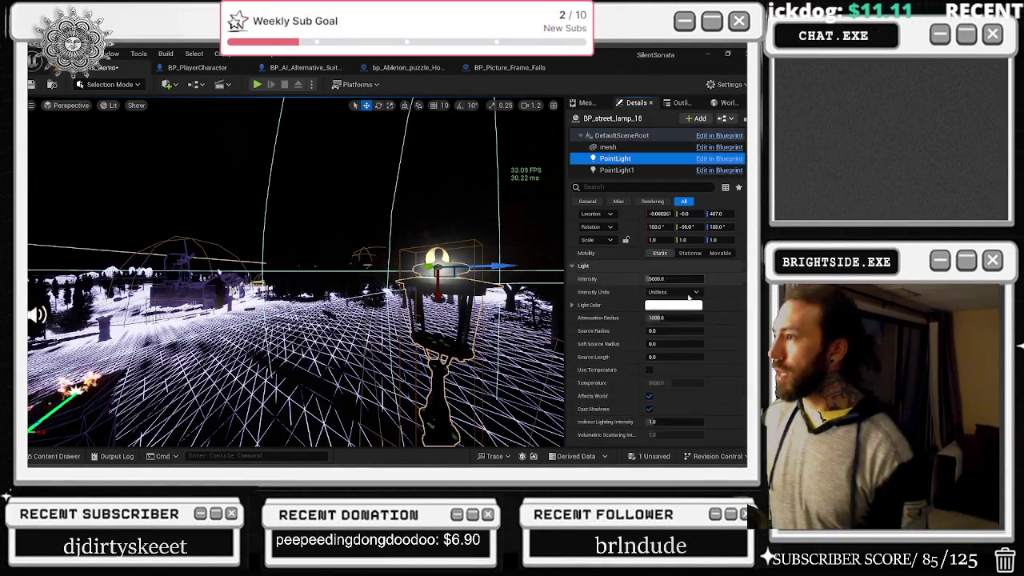
pyautogui.click(632, 169)
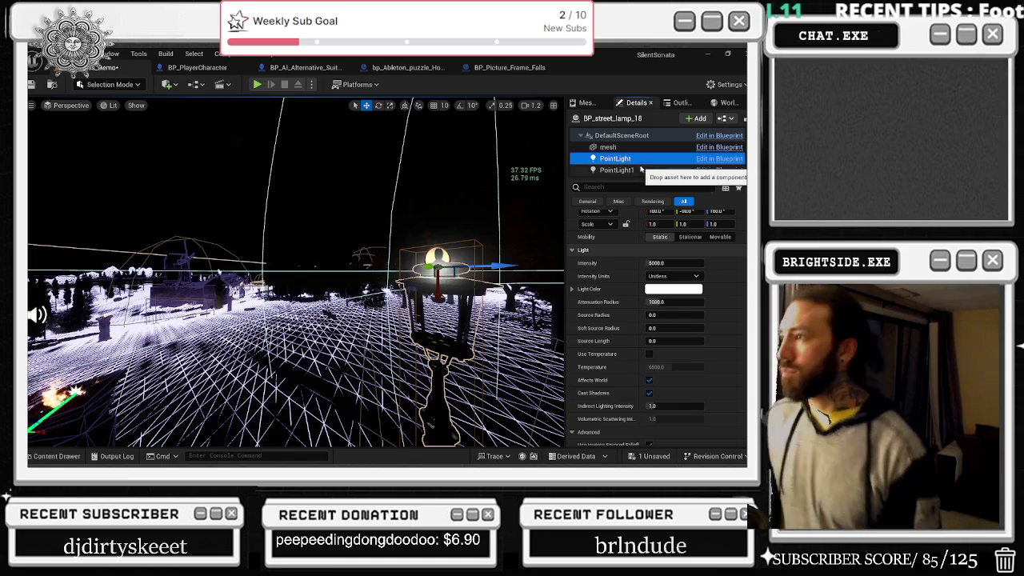
pyautogui.scroll(-2, 680, 336)
pyautogui.click(685, 359)
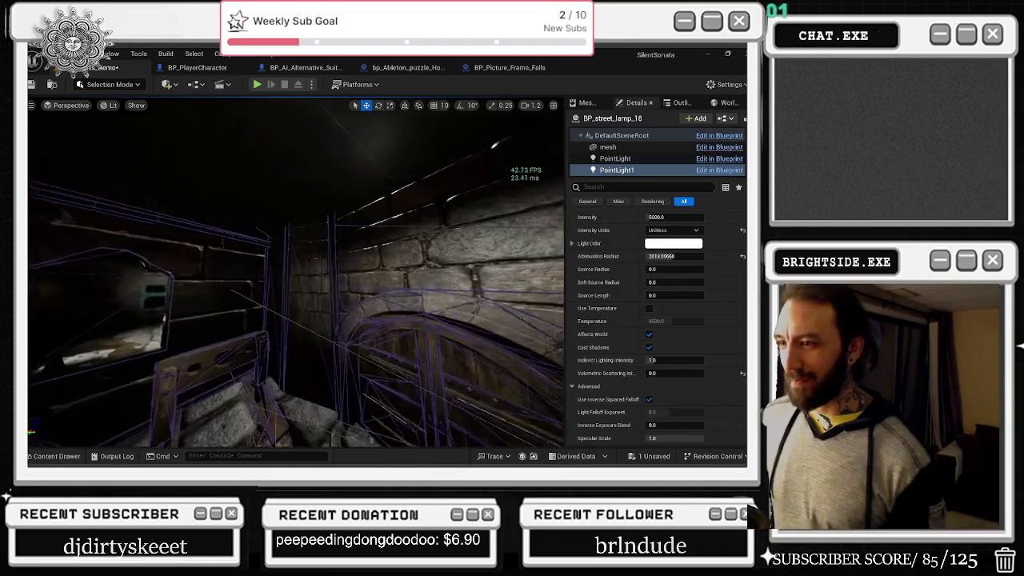
# - Switch the viewport to Unlit and focus on the crypt's wall floor trim mesh
pyautogui.hotkey('alt', '3')
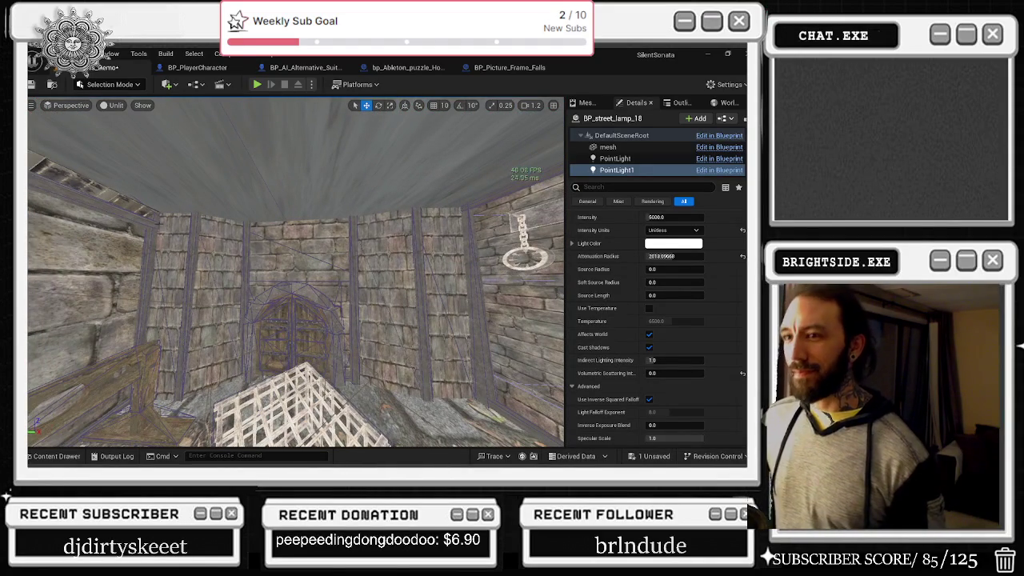
pyautogui.click(480, 202)
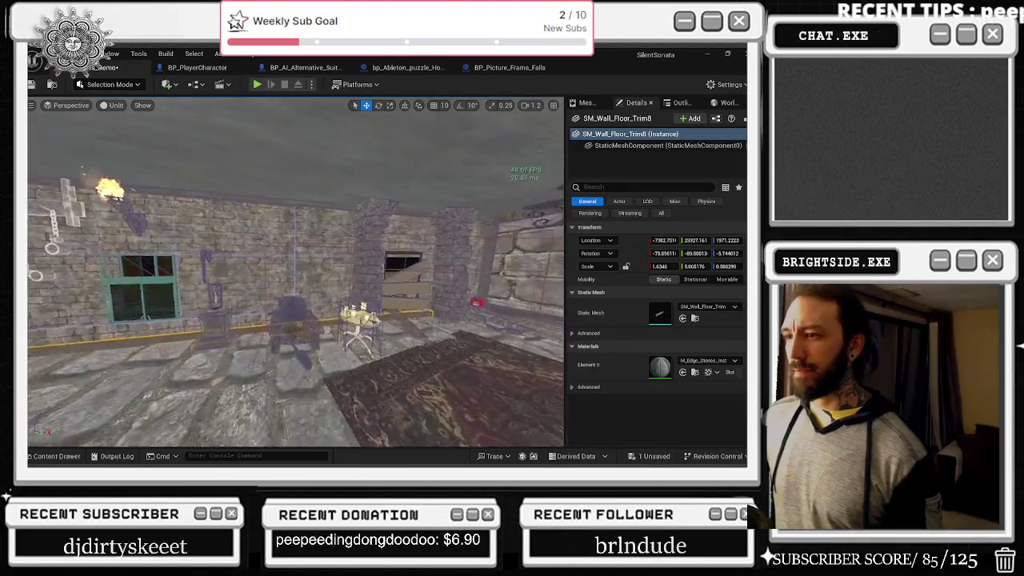
pyautogui.press('f')
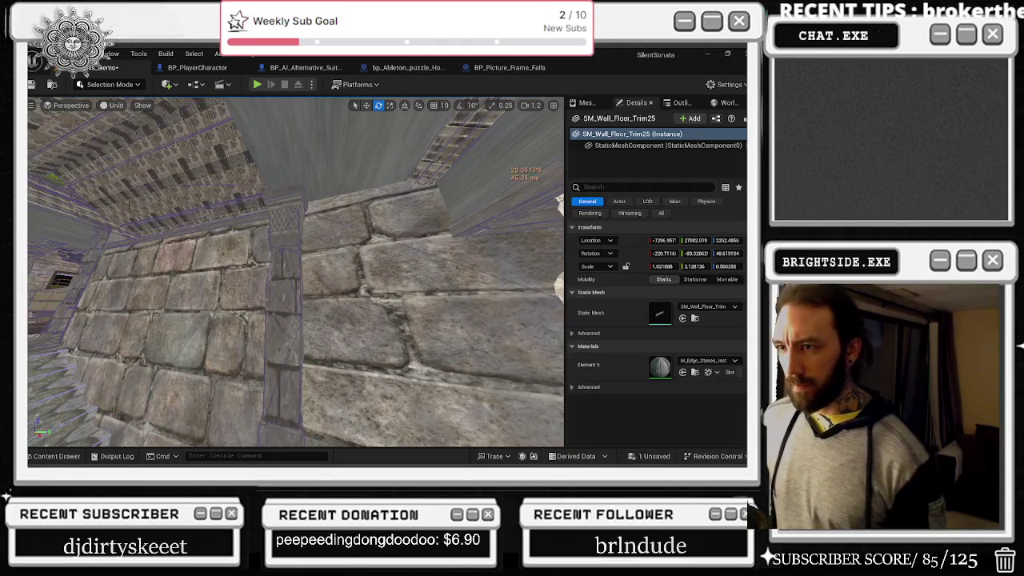
# - Scale SM_Wall_Floor_Trim10 longer, then Alt-drag a shortened copy into the corner gap
pyautogui.click(177, 231)
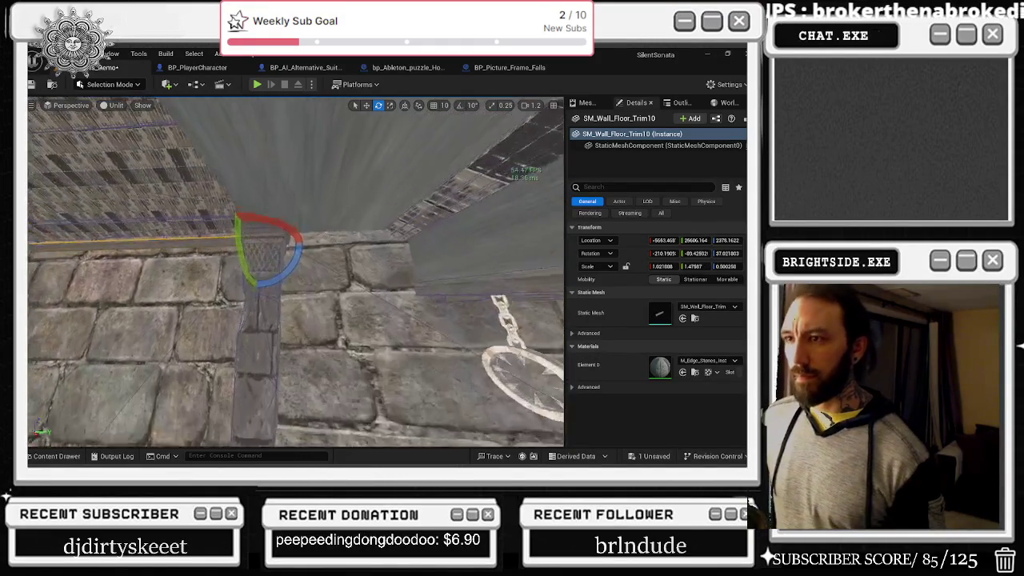
pyautogui.press('r')
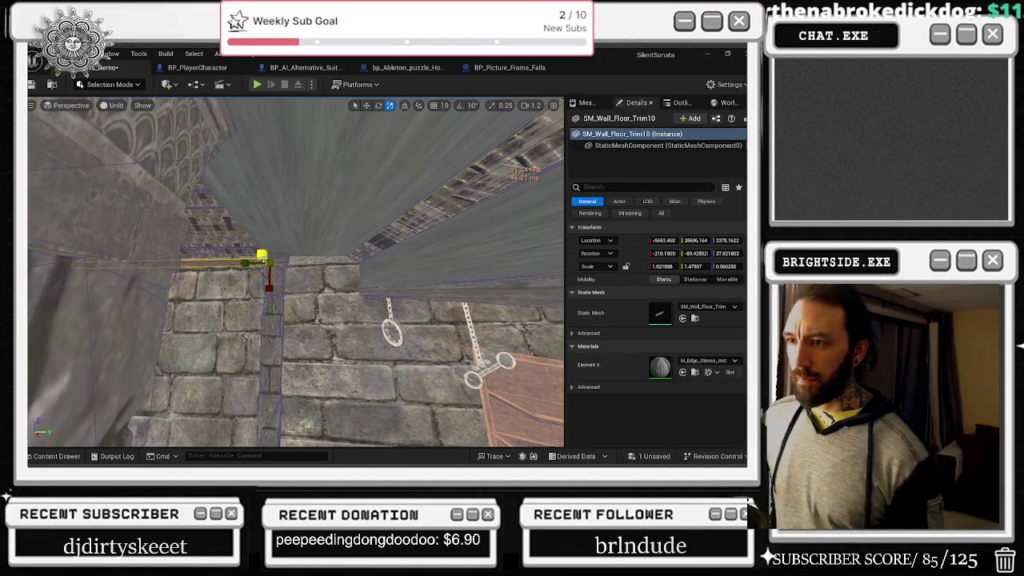
pyautogui.press('space')
pyautogui.press('space')
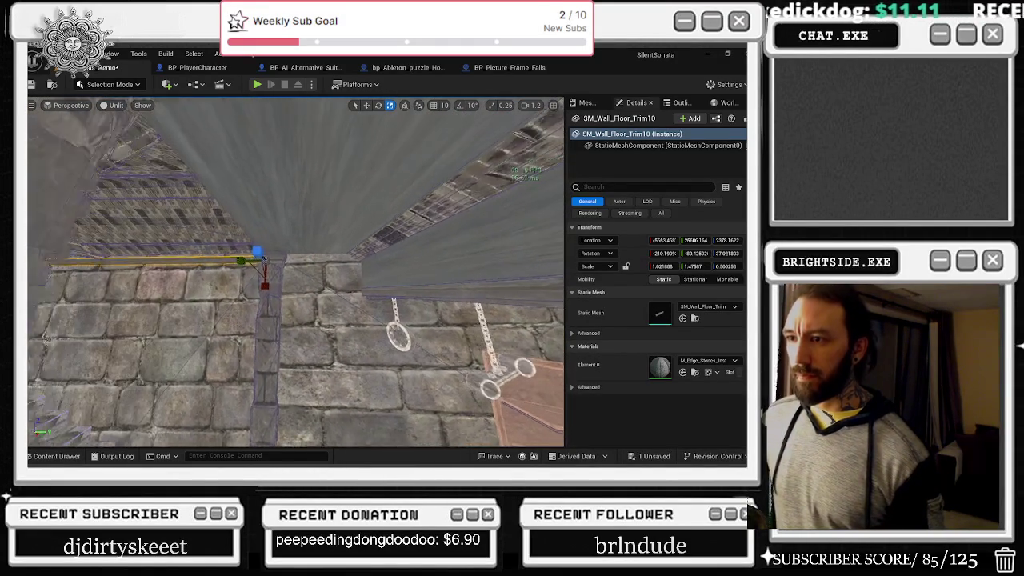
pyautogui.moveTo(261, 254); pyautogui.dragTo(264, 276)
pyautogui.press('space')
pyautogui.press('space')
pyautogui.moveTo(255, 253)
pyautogui.mouseDown()
pyautogui.moveTo(257, 275)
pyautogui.moveTo(389, 265)
pyautogui.moveTo(371, 266)
pyautogui.mouseUp()
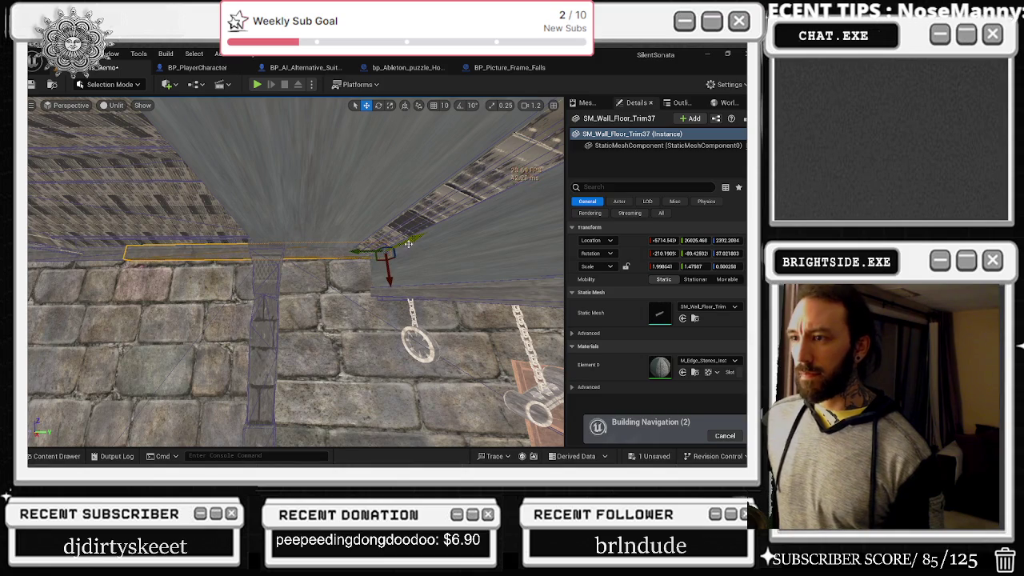
pyautogui.press('space')
pyautogui.press('space')
pyautogui.press('space')
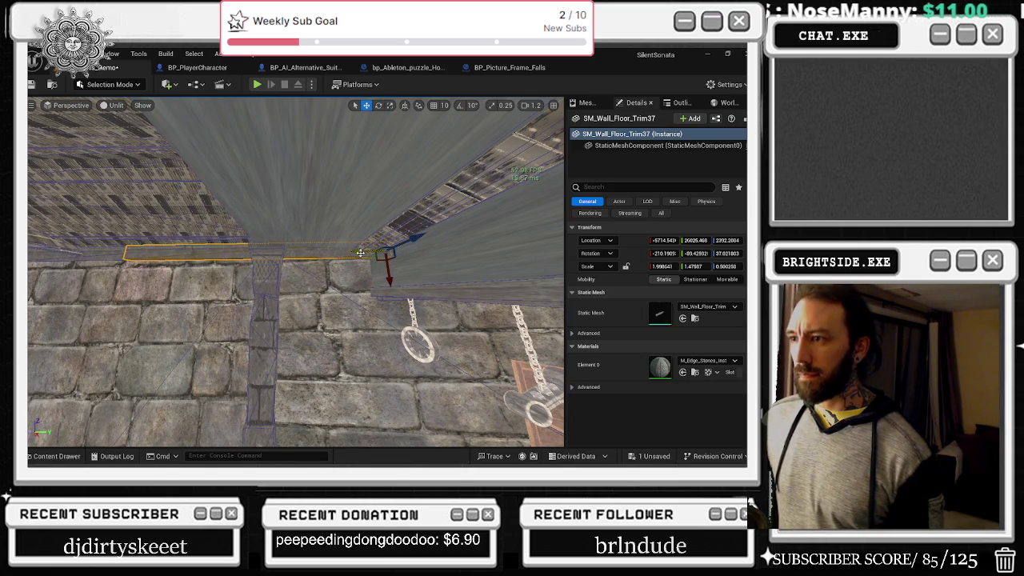
pyautogui.moveTo(361, 253); pyautogui.dragTo(352, 256)
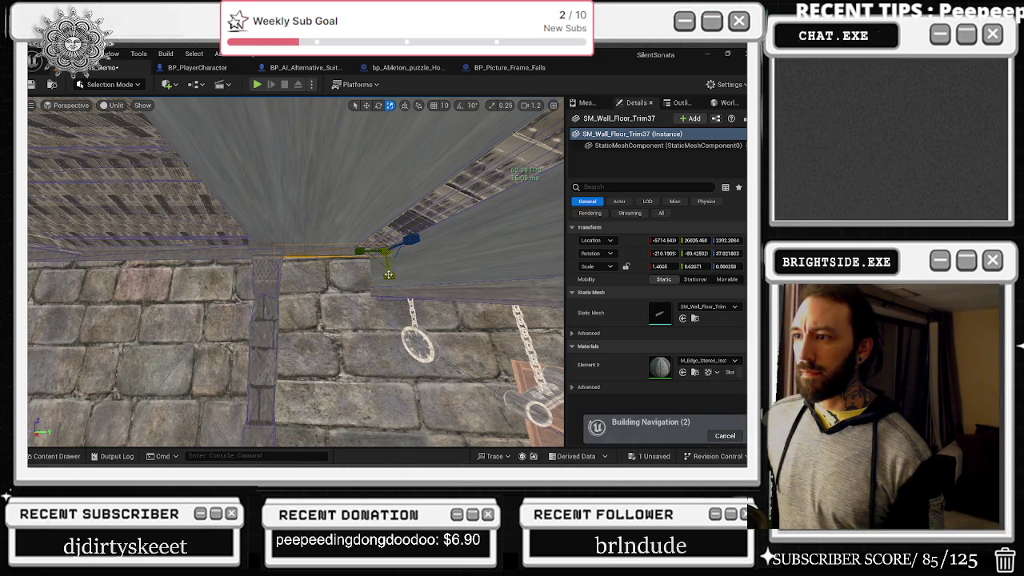
# - Turn toward the stone wall and fly through the corridor into the next room
pyautogui.moveTo(296, 272)
pyautogui.mouseDown()
pyautogui.moveTo(313, 249)
pyautogui.moveTo(292, 271)
pyautogui.moveTo(280, 266)
pyautogui.mouseUp()
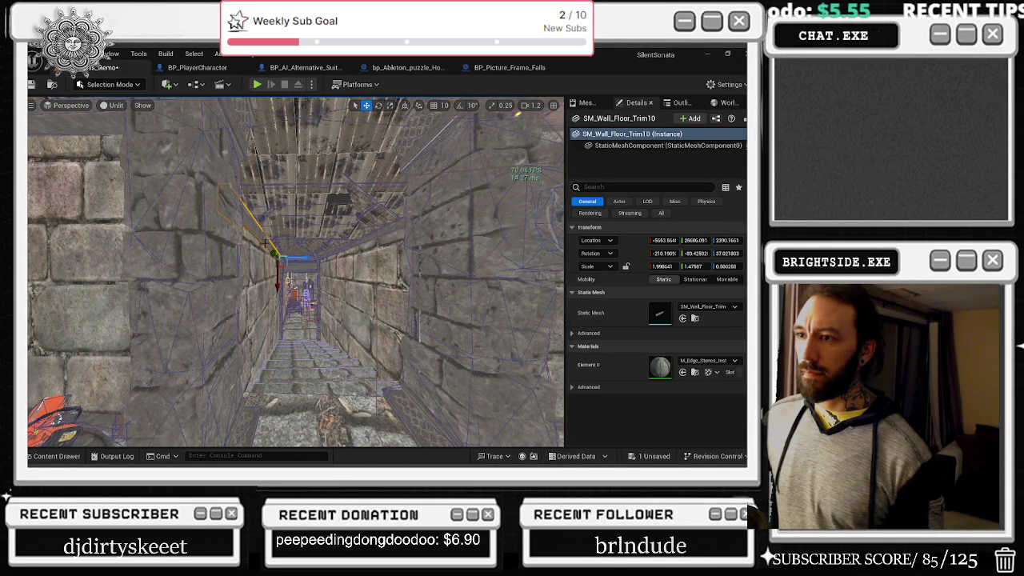
pyautogui.moveTo(296, 272); pyautogui.dragTo(297, 294)
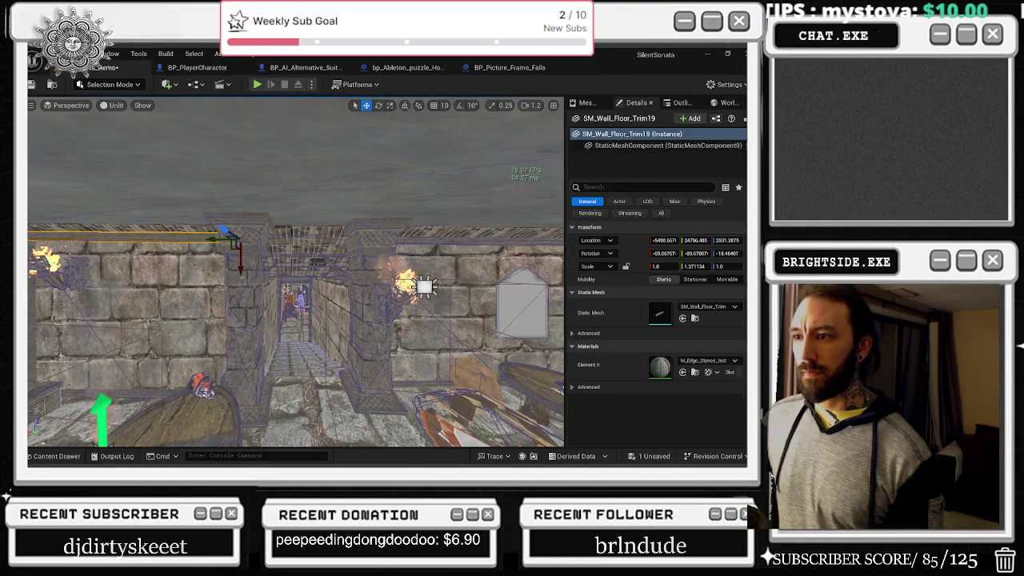
pyautogui.moveTo(296, 273); pyautogui.dragTo(296, 264)
pyautogui.hotkey('alt', 'Tab')
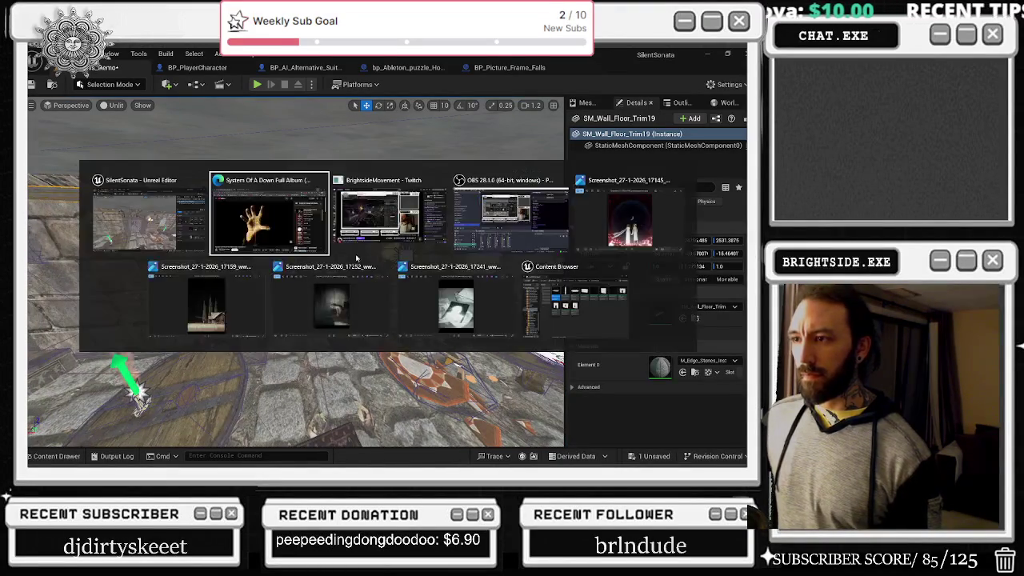
pyautogui.moveTo(296, 272)
pyautogui.mouseDown()
pyautogui.moveTo(298, 256)
pyautogui.moveTo(278, 269)
pyautogui.moveTo(299, 271)
pyautogui.moveTo(285, 242)
pyautogui.moveTo(269, 250)
pyautogui.mouseUp()
# - Select SM_Half_Arch3 and make it slightly taller along Z
pyautogui.click(272, 256)
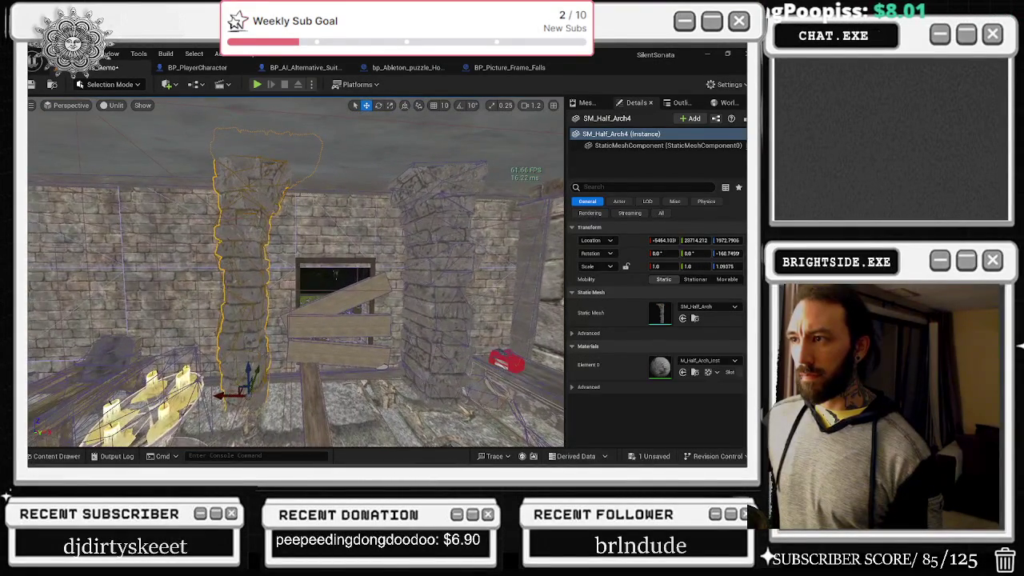
pyautogui.click(414, 244)
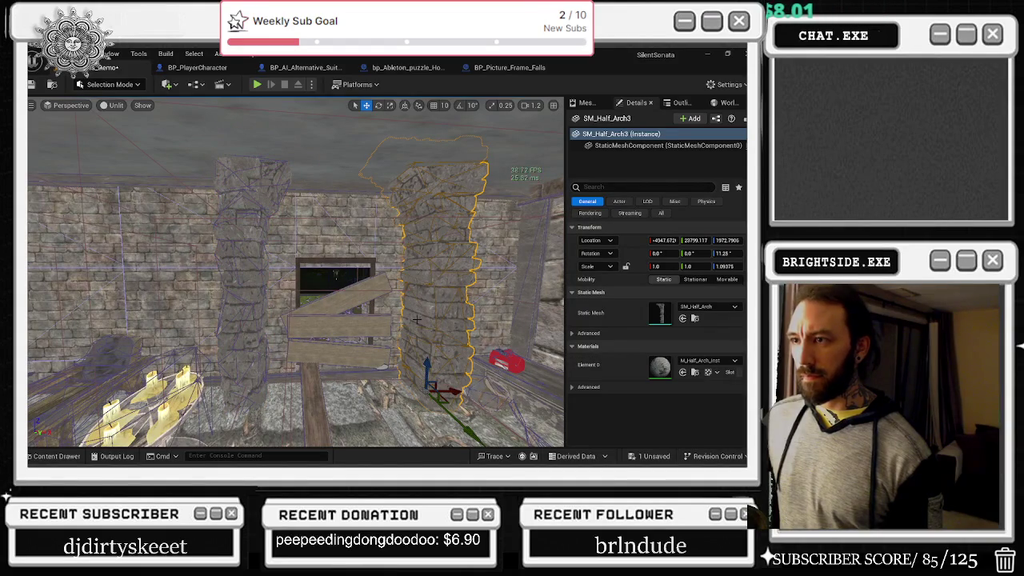
pyautogui.moveTo(388, 335)
pyautogui.mouseDown()
pyautogui.moveTo(387, 352)
pyautogui.moveTo(377, 319)
pyautogui.moveTo(376, 344)
pyautogui.mouseUp()
pyautogui.press('e')
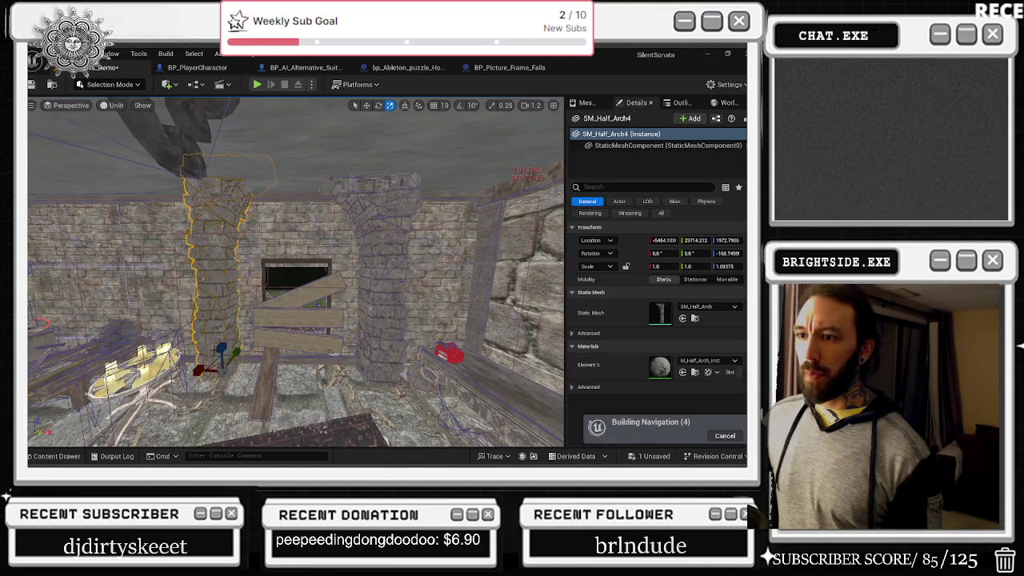
pyautogui.hotkey('ctrl', 'z')
pyautogui.moveTo(724, 266); pyautogui.dragTo(729, 266)
# - Alt-drag a copy, SM_Half_Arch13, onto the right wall by the stairs
pyautogui.moveTo(377, 344); pyautogui.dragTo(376, 344)
pyautogui.press('w')
pyautogui.moveTo(120, 348)
pyautogui.mouseDown()
pyautogui.moveTo(353, 312)
pyautogui.moveTo(376, 324)
pyautogui.moveTo(376, 345)
pyautogui.moveTo(361, 315)
pyautogui.moveTo(340, 319)
pyautogui.mouseUp()
pyautogui.moveTo(296, 273); pyautogui.dragTo(240, 280)
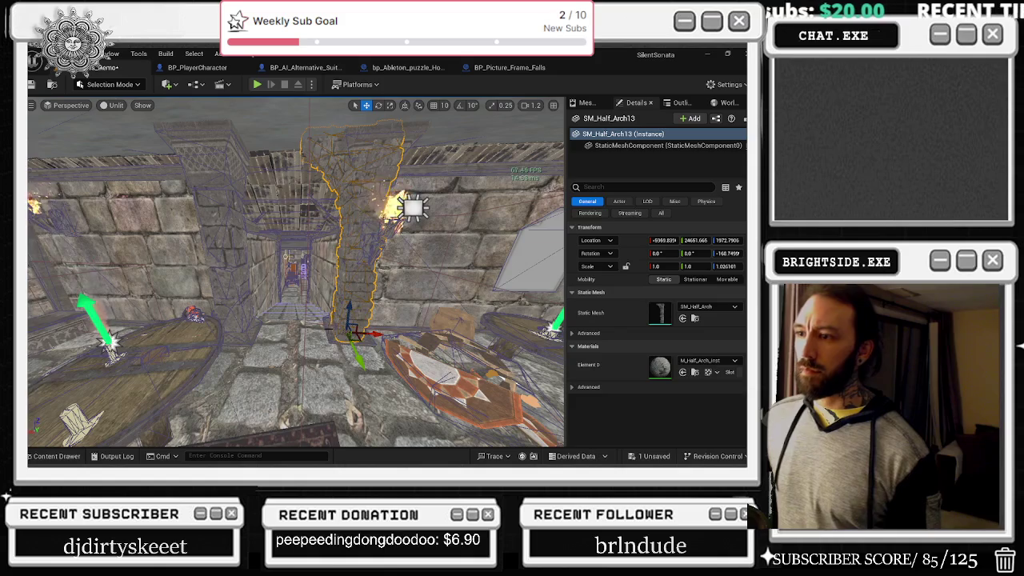
# - Select the left half-arch SM_Half_Arch14 and try mirroring it by dragging its scale
pyautogui.click(404, 253)
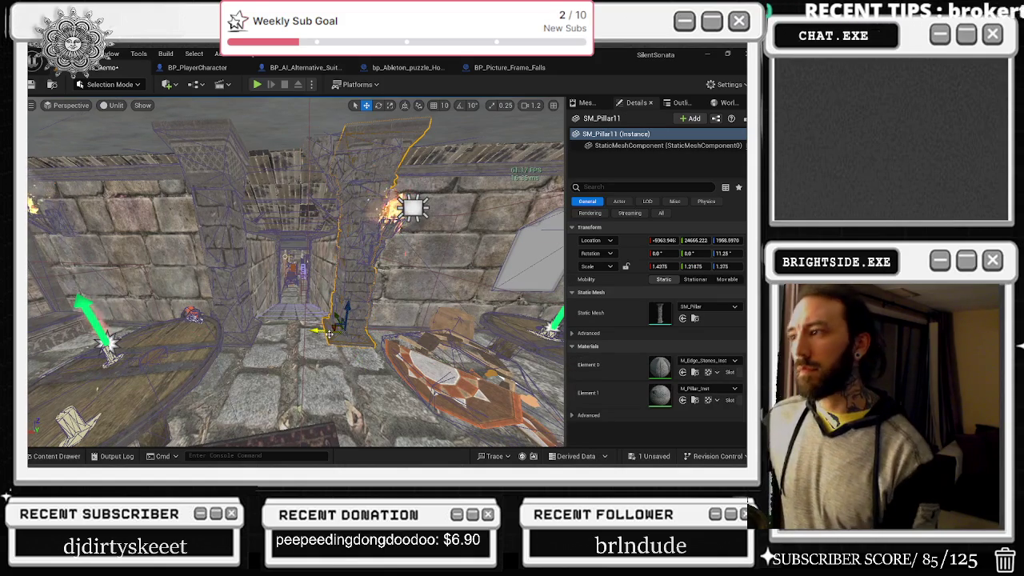
pyautogui.press('Escape')
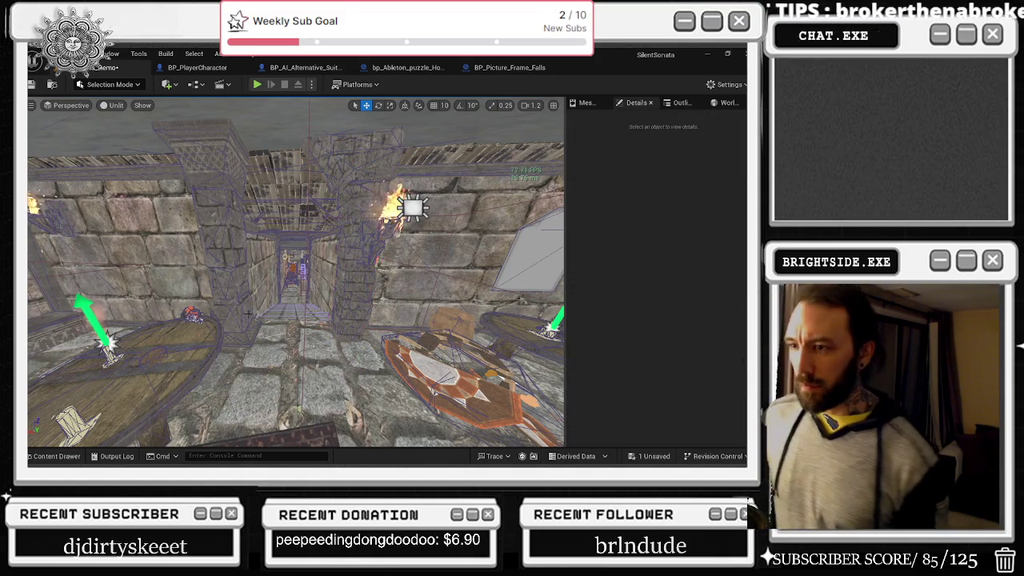
pyautogui.click(234, 309)
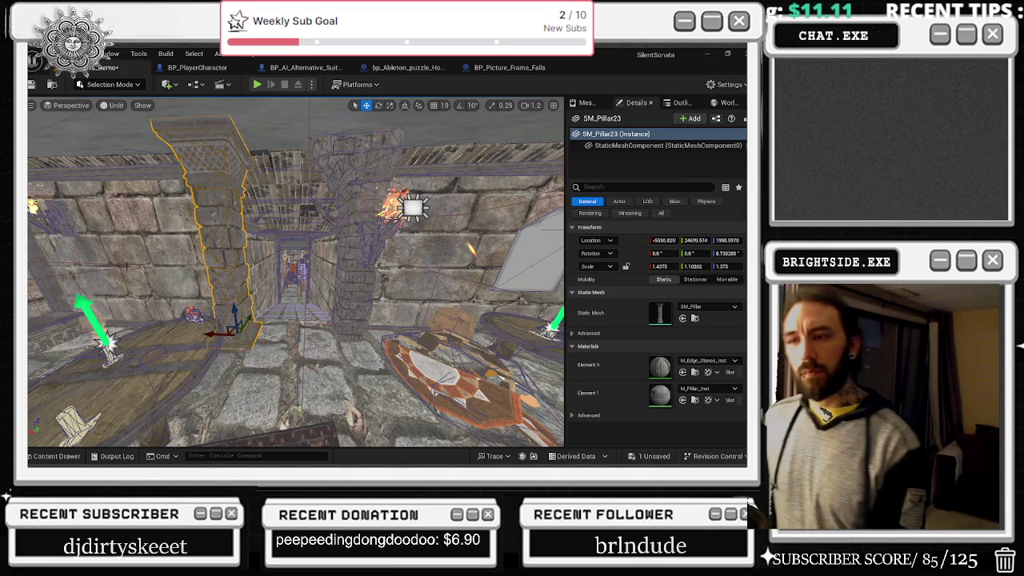
pyautogui.click(365, 321)
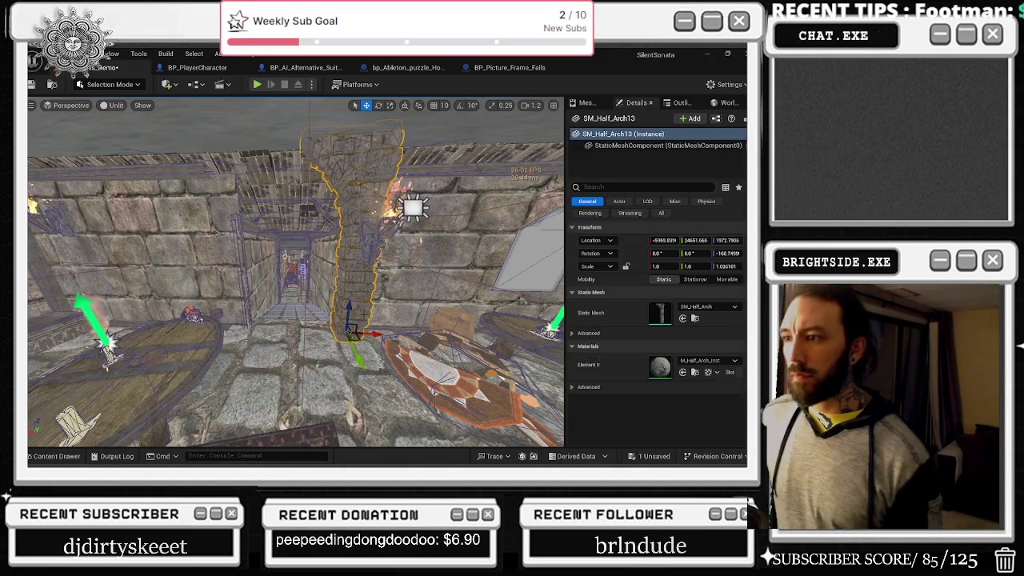
pyautogui.press('r')
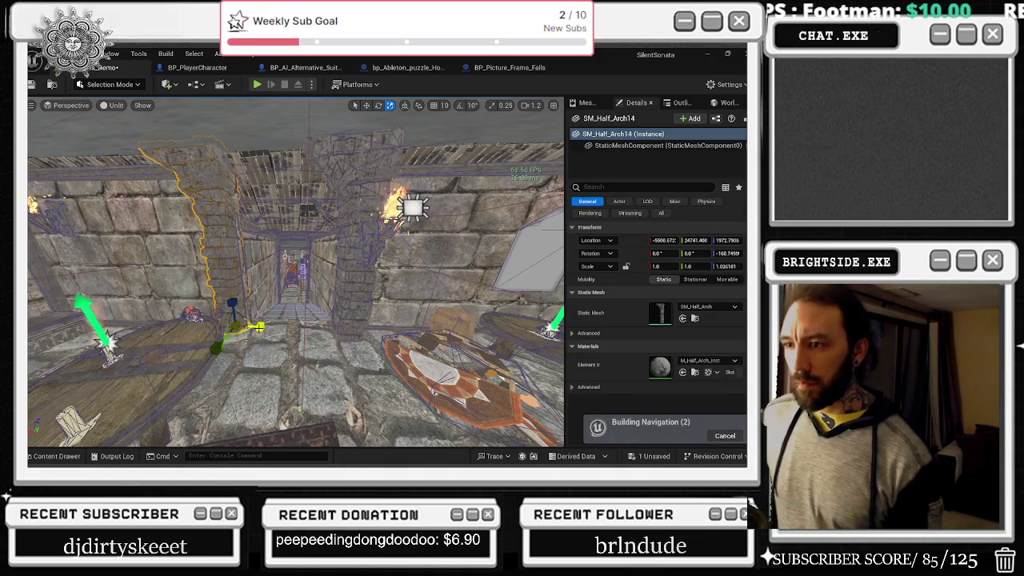
pyautogui.moveTo(260, 326); pyautogui.dragTo(224, 326)
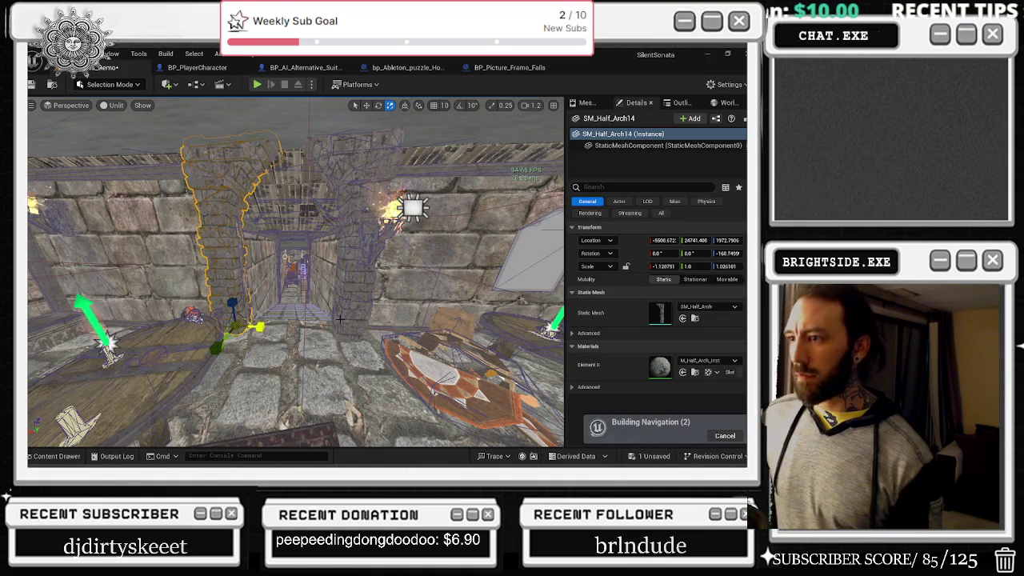
pyautogui.click(352, 280)
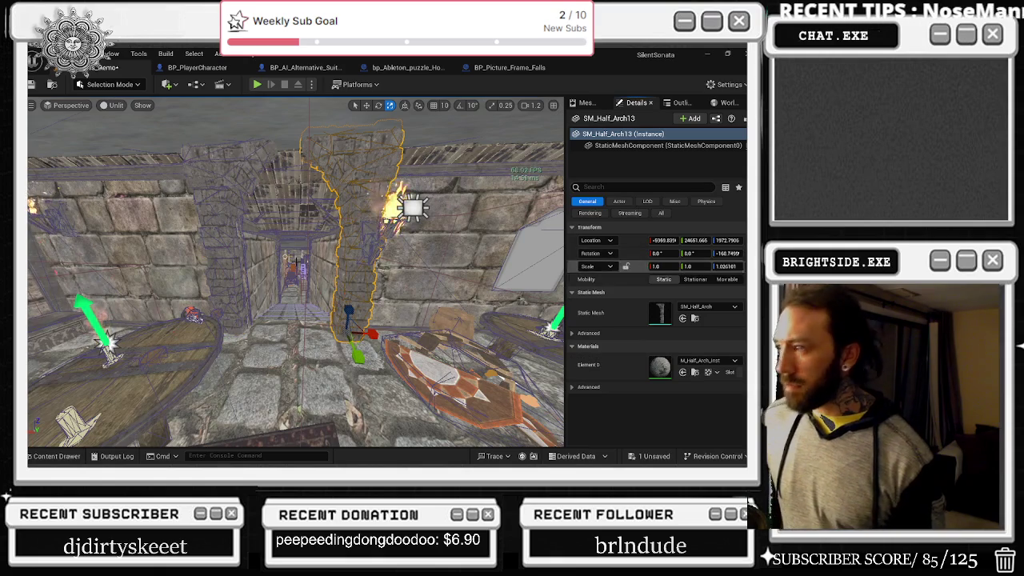
pyautogui.hotkey('ctrl', 'z')
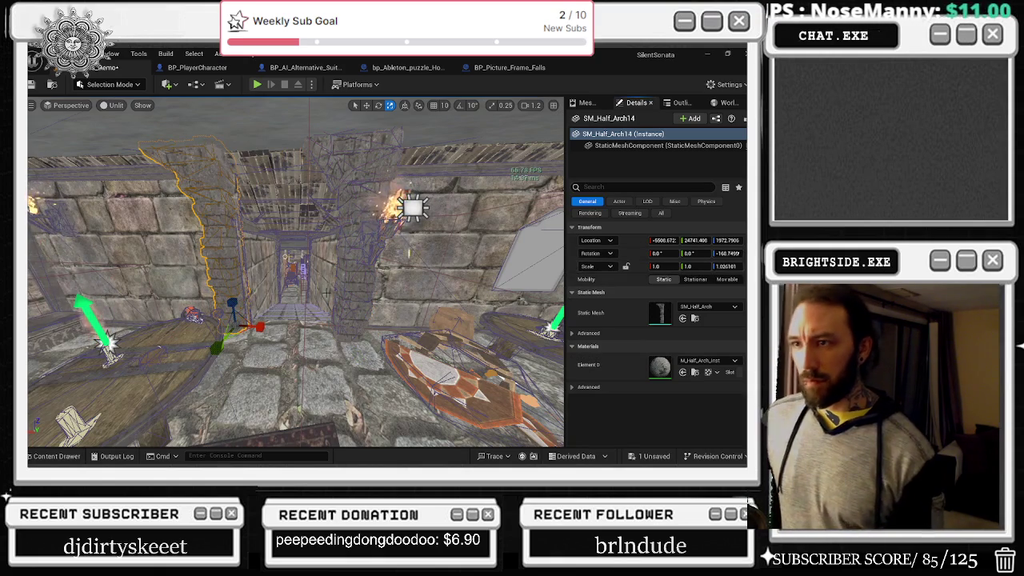
pyautogui.moveTo(258, 327); pyautogui.dragTo(240, 327)
# - Set SM_Half_Arch14's X scale to -1.0 in Details
pyautogui.scroll(-5, 296, 272)
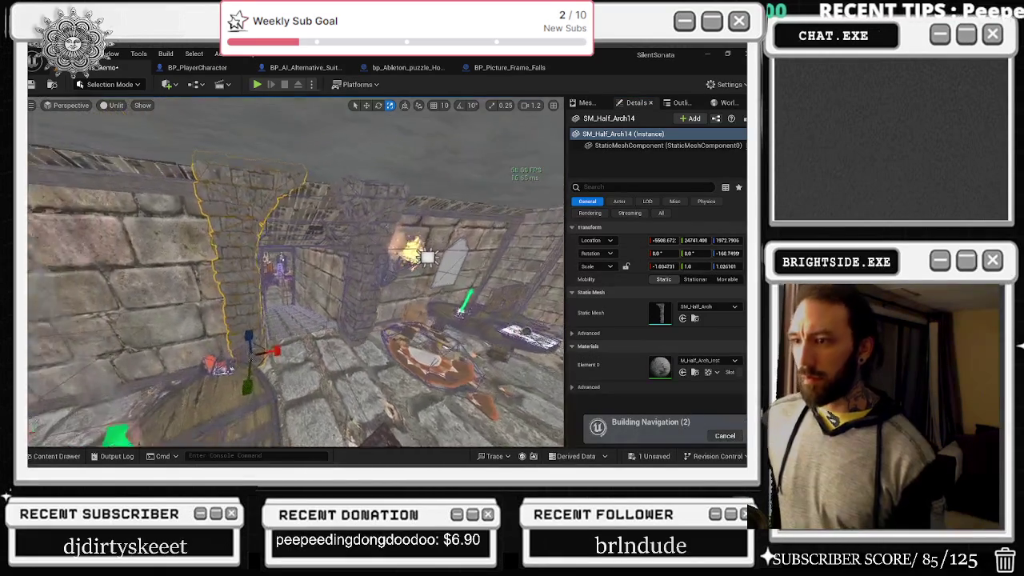
pyautogui.hotkey('ctrl', 'z')
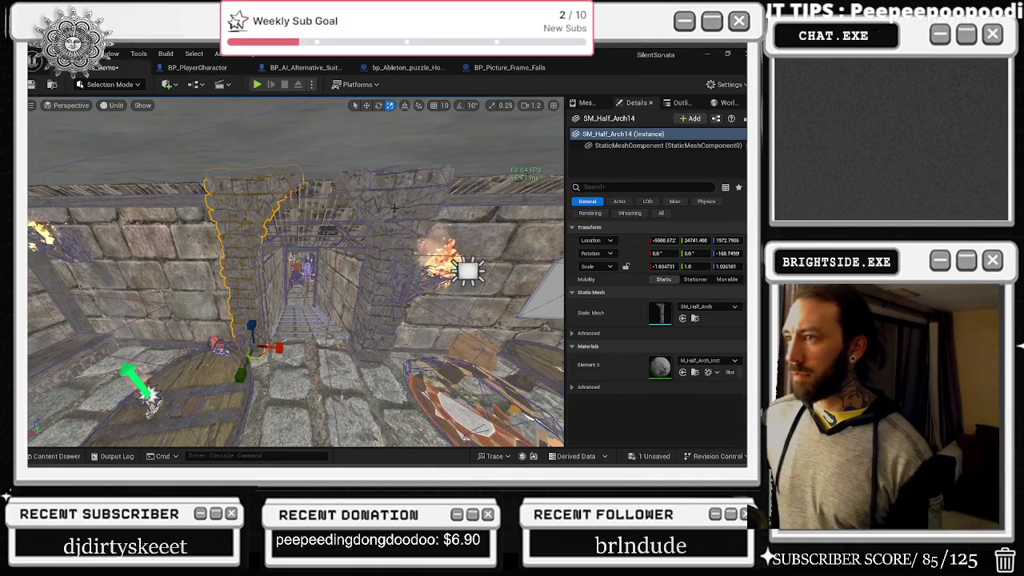
pyautogui.hotkey('ctrl', 'z')
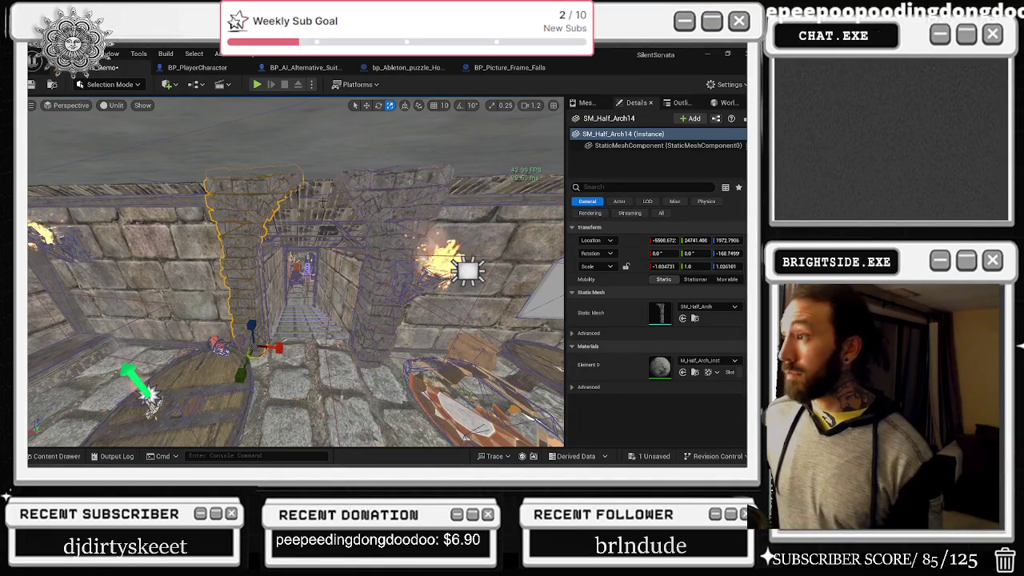
pyautogui.click(649, 266)
pyautogui.write('1')
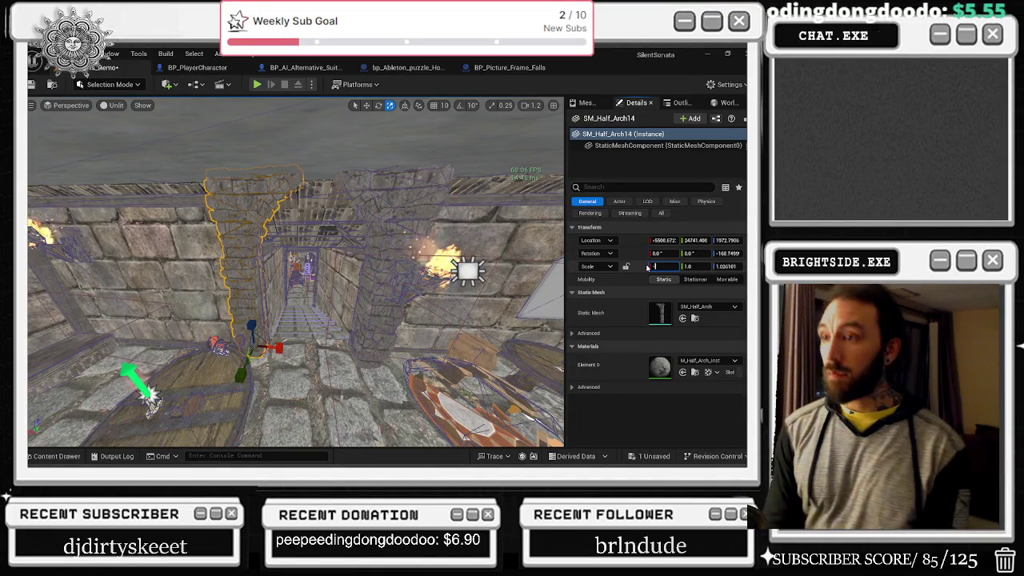
pyautogui.press('Return')
pyautogui.write('-1')
pyautogui.press('Return')
# - Lower SM_Half_Arch14 to about 1960 height, then check its partner arch and the wall torch
pyautogui.scroll(5, 472, 235)
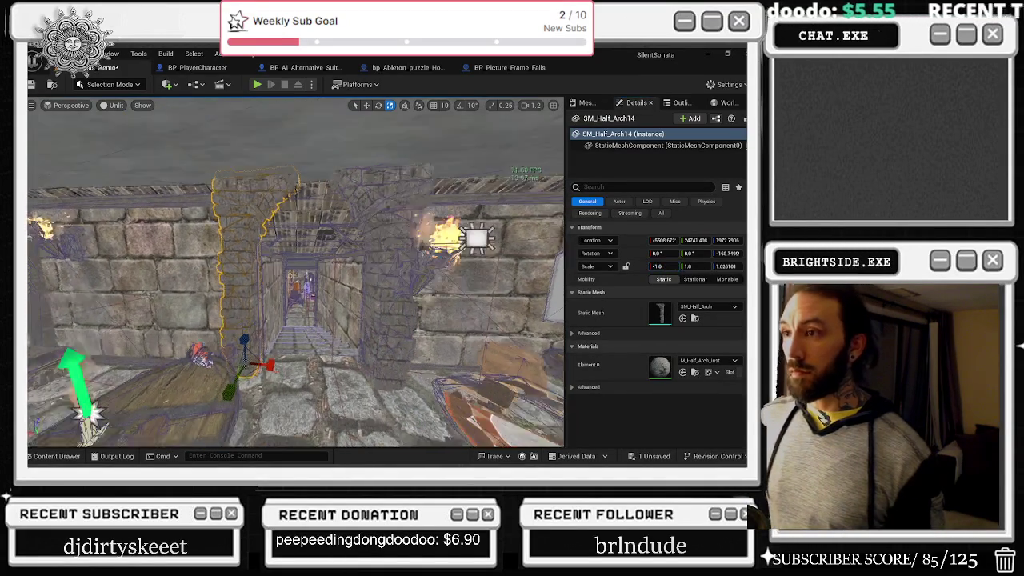
pyautogui.scroll(5, 469, 184)
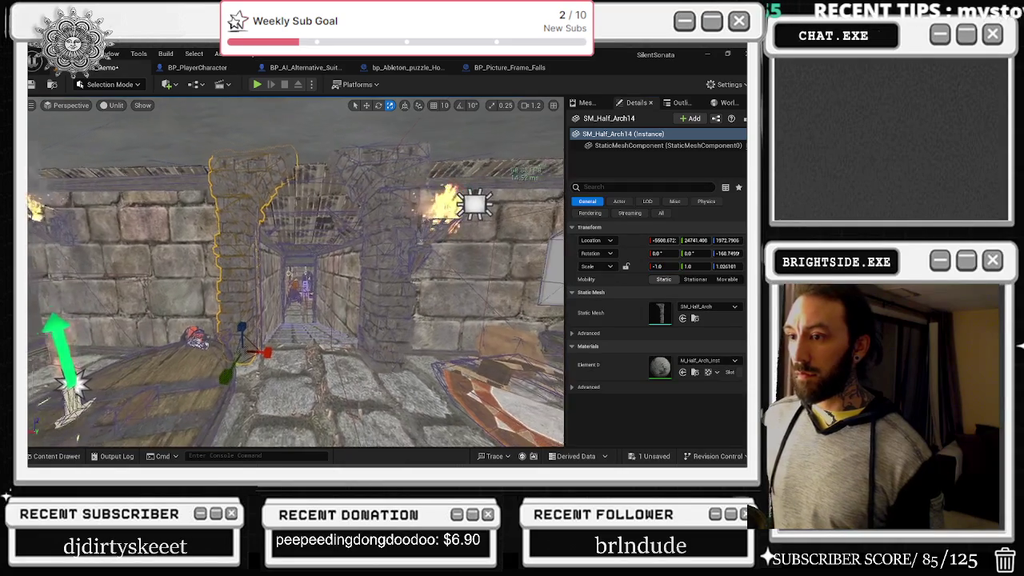
pyautogui.press('w')
pyautogui.moveTo(238, 269)
pyautogui.mouseDown()
pyautogui.moveTo(249, 248)
pyautogui.moveTo(258, 259)
pyautogui.mouseUp()
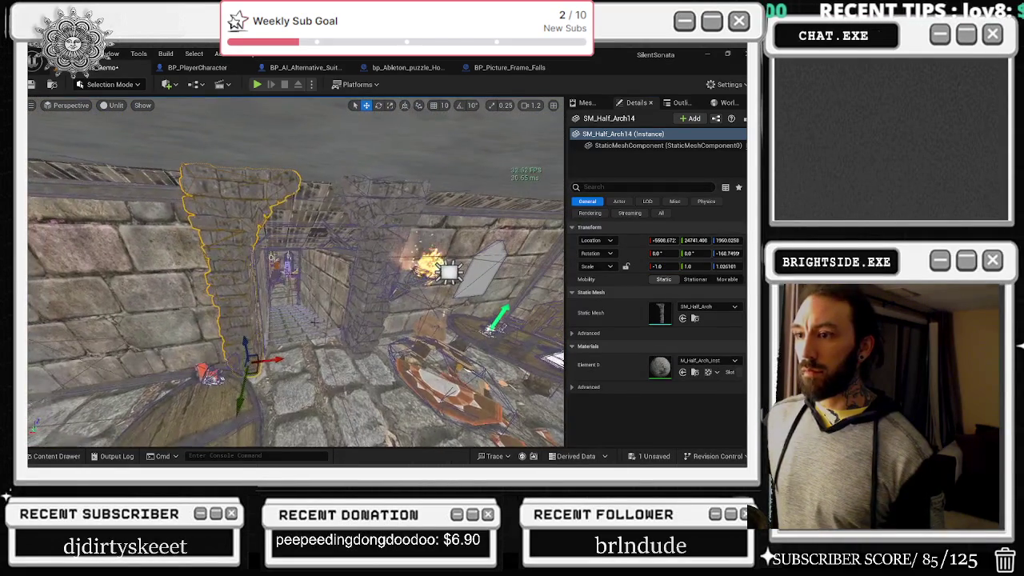
pyautogui.click(370, 349)
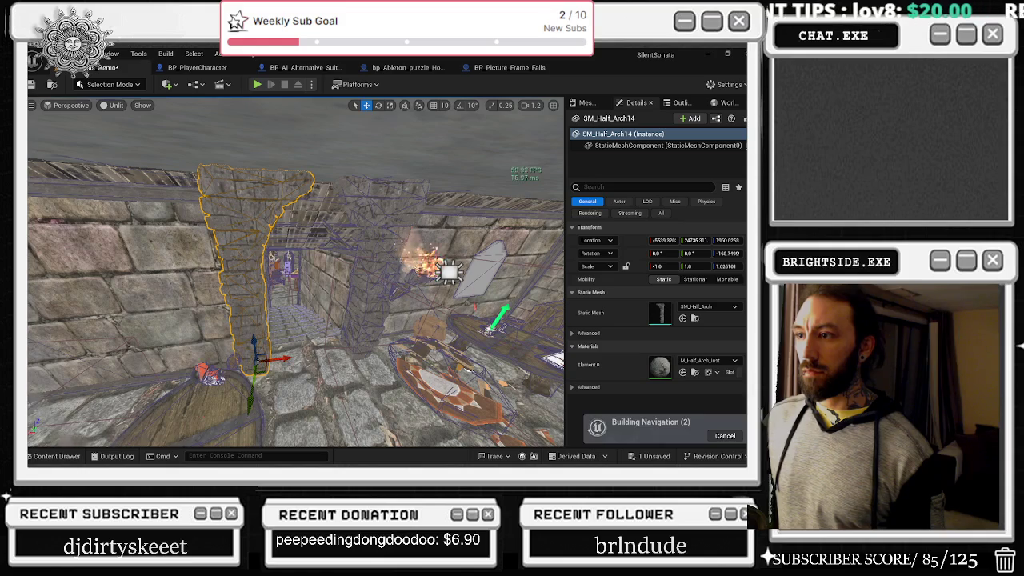
pyautogui.moveTo(372, 352)
pyautogui.mouseDown()
pyautogui.moveTo(368, 338)
pyautogui.moveTo(336, 337)
pyautogui.mouseUp()
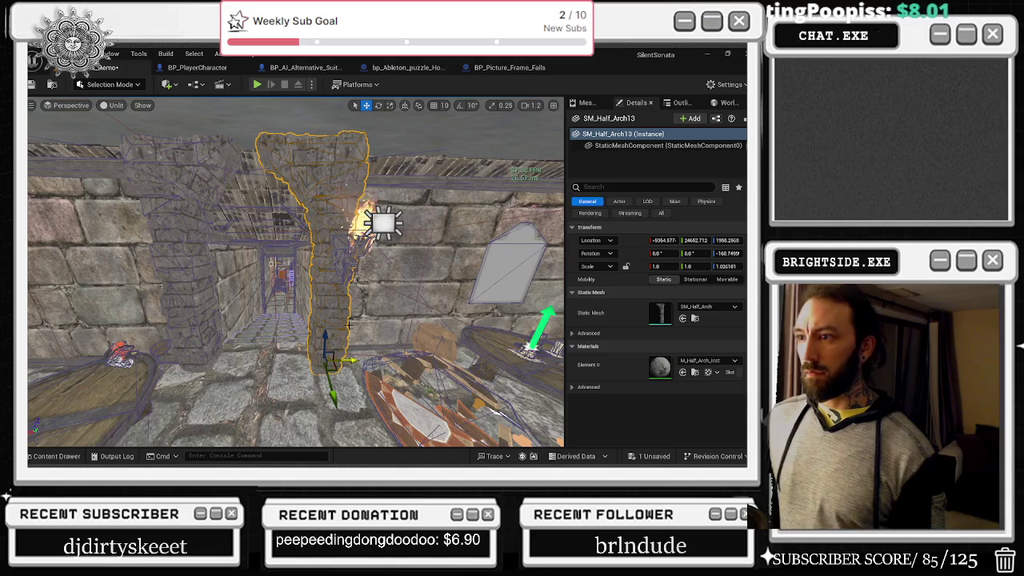
pyautogui.click(379, 206)
# - Slide the phonograph blueprint's torches down the corridor wall
pyautogui.moveTo(344, 257); pyautogui.dragTo(339, 255)
pyautogui.click(382, 223)
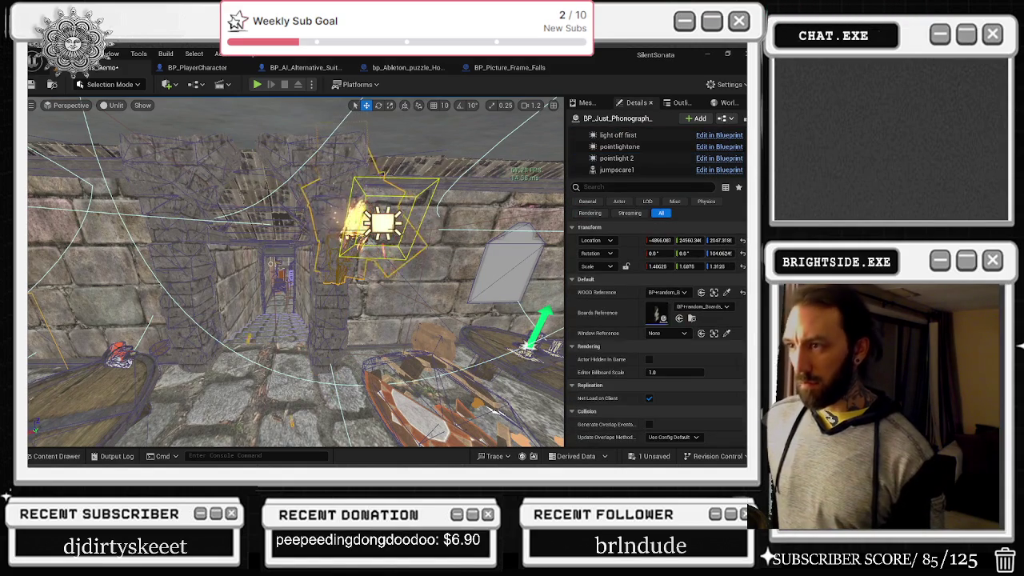
pyautogui.moveTo(382, 222)
pyautogui.mouseDown()
pyautogui.moveTo(328, 196)
pyautogui.moveTo(229, 270)
pyautogui.mouseUp()
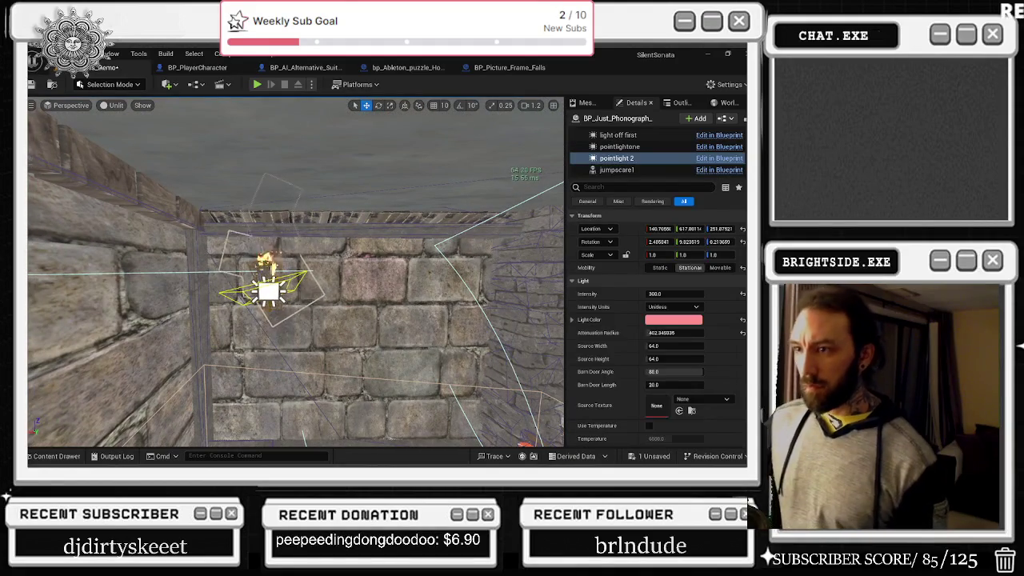
pyautogui.click(266, 264)
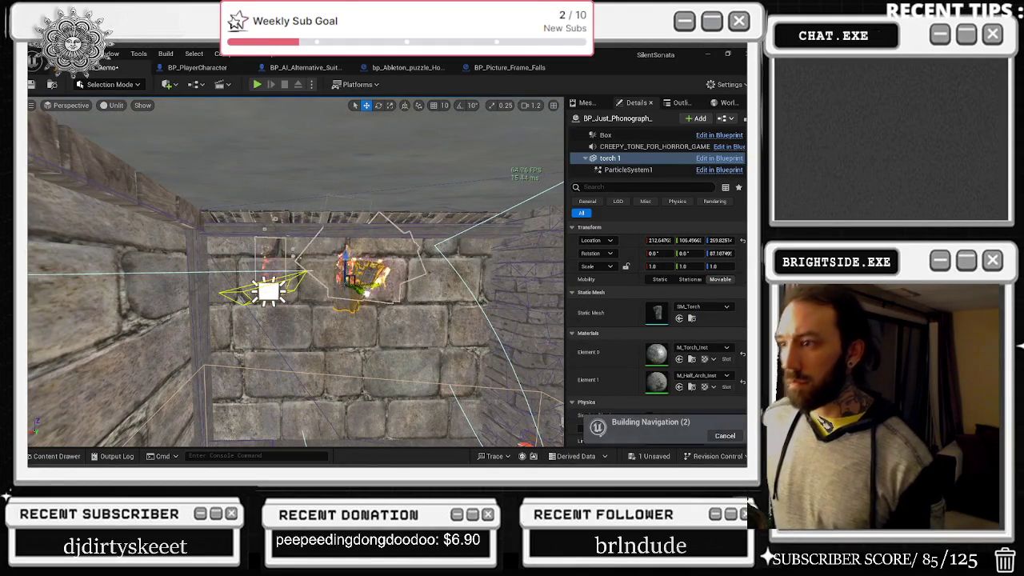
pyautogui.moveTo(344, 256); pyautogui.dragTo(344, 300)
# - Move pointlightone onto the torch and rotate it to re-aim the light
pyautogui.click(268, 292)
pyautogui.moveTo(274, 287)
pyautogui.mouseDown()
pyautogui.moveTo(368, 265)
pyautogui.moveTo(406, 320)
pyautogui.moveTo(368, 333)
pyautogui.mouseUp()
pyautogui.press('e')
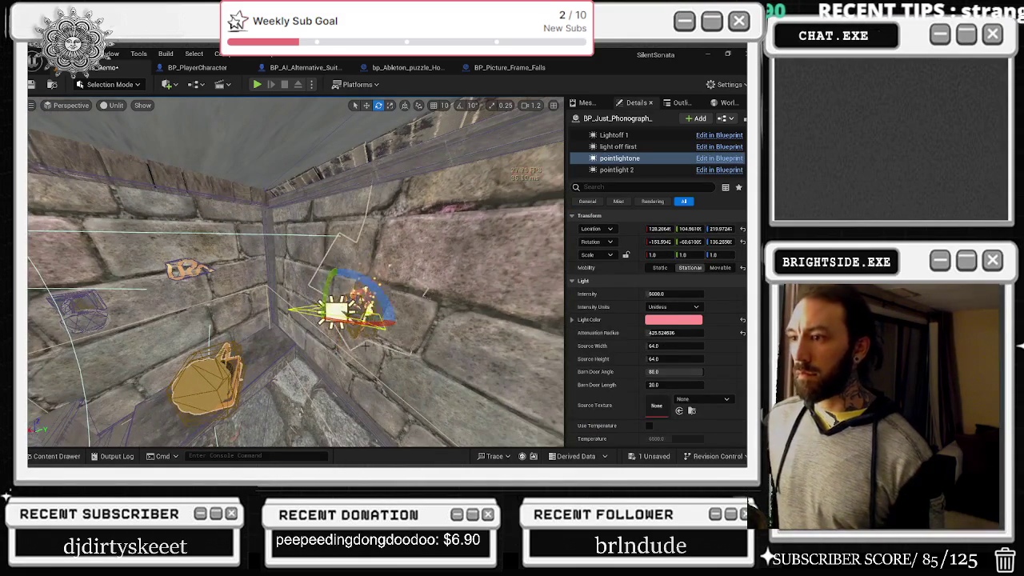
pyautogui.moveTo(369, 290)
pyautogui.mouseDown()
pyautogui.moveTo(320, 256)
pyautogui.moveTo(343, 279)
pyautogui.moveTo(295, 264)
pyautogui.mouseUp()
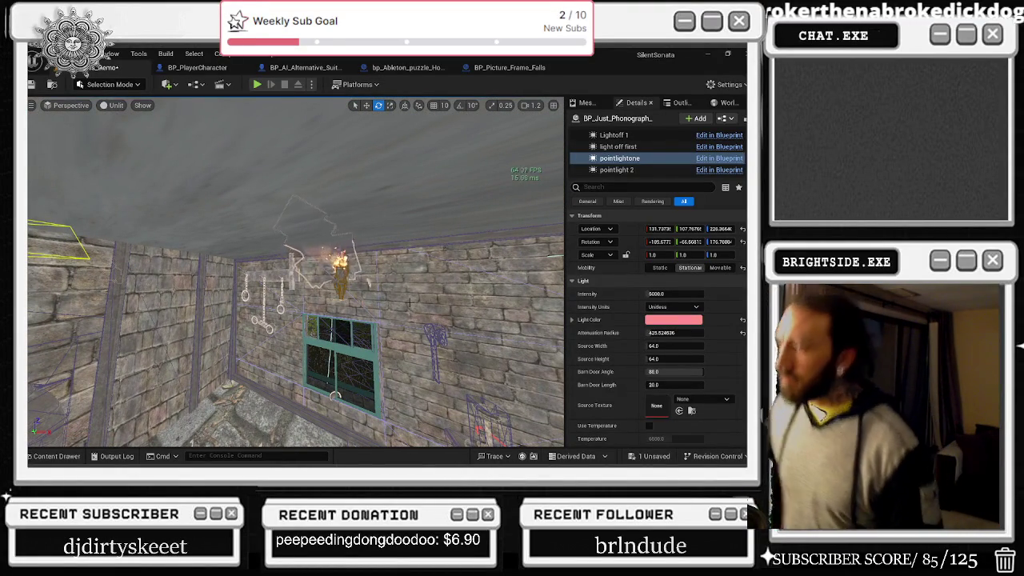
pyautogui.moveTo(409, 303)
pyautogui.mouseDown()
pyautogui.moveTo(352, 288)
pyautogui.moveTo(343, 252)
pyautogui.moveTo(274, 172)
pyautogui.mouseUp()
pyautogui.click(279, 253)
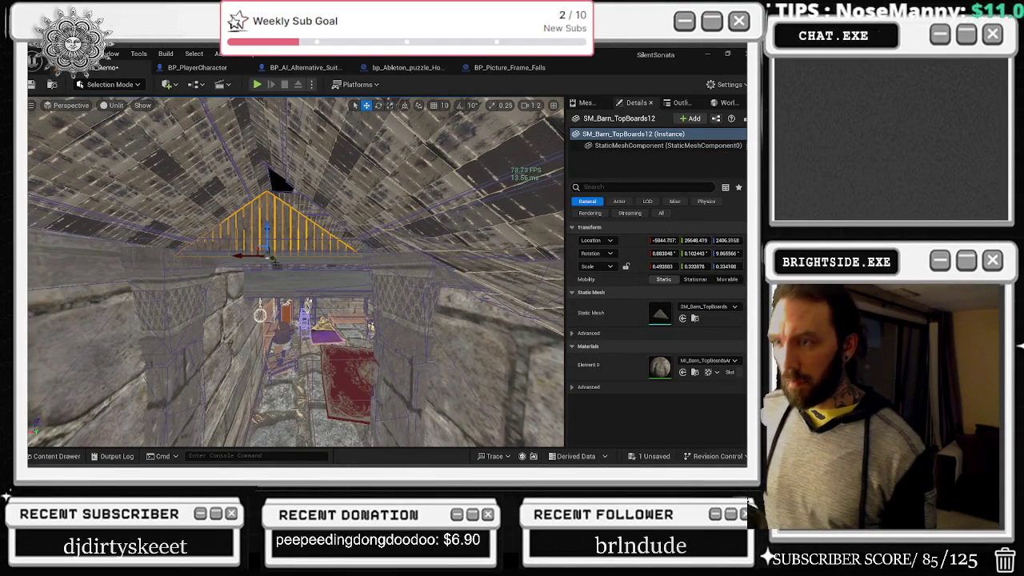
# - Move SM_Barn_TopBoards12 into the roof gable over the corridor
pyautogui.moveTo(270, 260); pyautogui.dragTo(199, 249)
pyautogui.moveTo(358, 248)
pyautogui.mouseDown()
pyautogui.moveTo(276, 219)
pyautogui.moveTo(262, 180)
pyautogui.mouseUp()
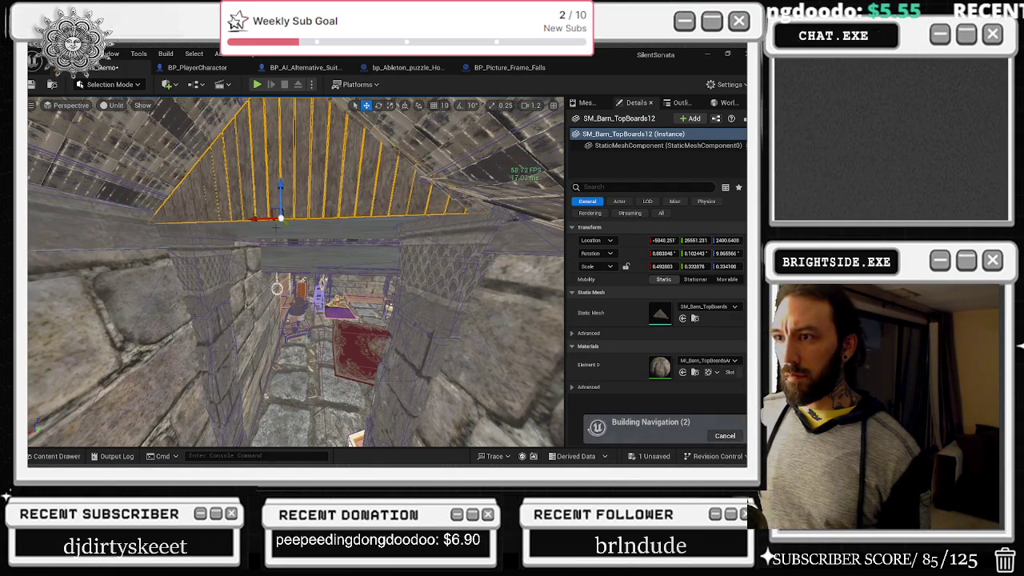
pyautogui.moveTo(295, 226); pyautogui.dragTo(298, 227)
pyautogui.moveTo(296, 272); pyautogui.dragTo(372, 300)
pyautogui.moveTo(326, 348)
pyautogui.mouseDown()
pyautogui.moveTo(253, 271)
pyautogui.moveTo(274, 286)
pyautogui.moveTo(293, 279)
pyautogui.moveTo(287, 164)
pyautogui.moveTo(301, 240)
pyautogui.moveTo(351, 250)
pyautogui.moveTo(347, 277)
pyautogui.moveTo(354, 258)
pyautogui.moveTo(349, 271)
pyautogui.moveTo(309, 278)
pyautogui.mouseUp()
# - Lower SM_Barn_TopBoards12 to about 2403 height with vertical scale near 0.31
pyautogui.press('w')
pyautogui.press('e')
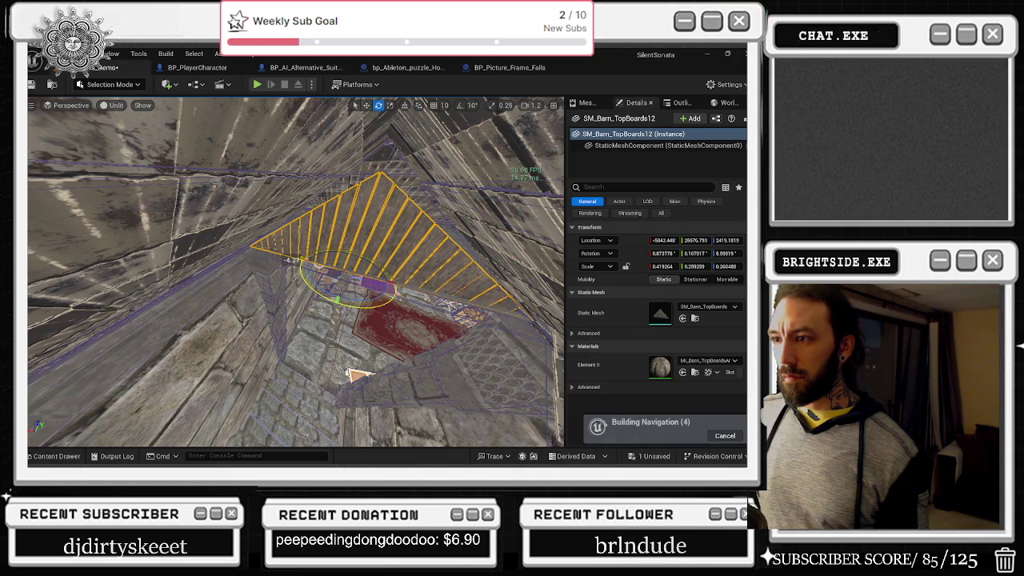
pyautogui.press('w')
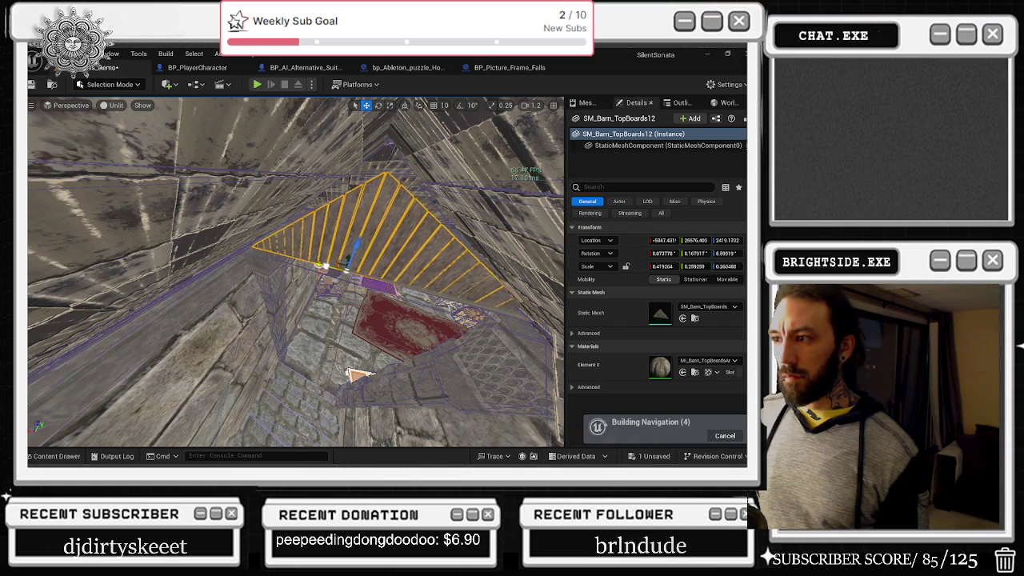
pyautogui.moveTo(345, 240); pyautogui.dragTo(298, 233)
pyautogui.scroll(-5, 297, 228)
pyautogui.press('r')
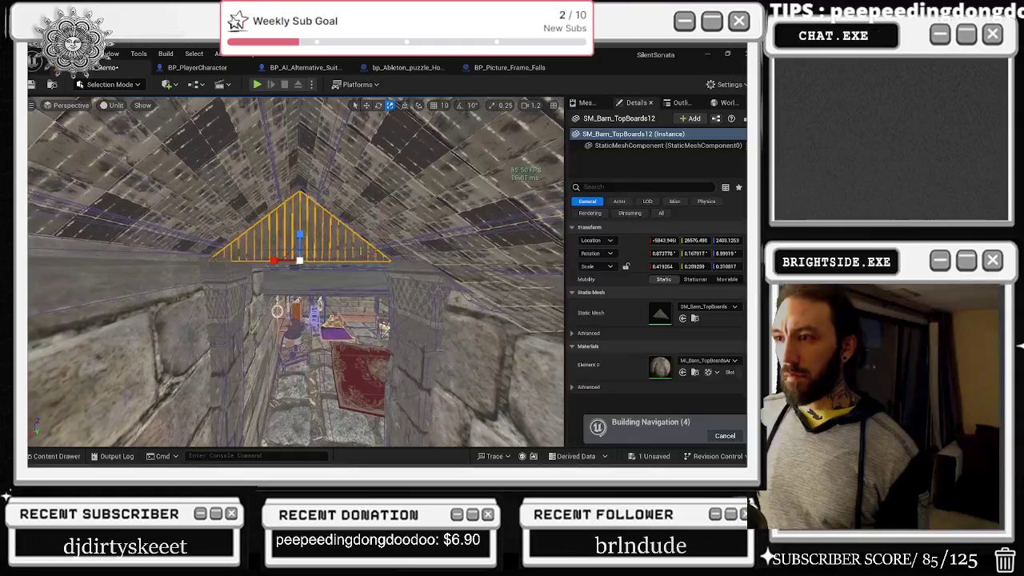
pyautogui.click(303, 190)
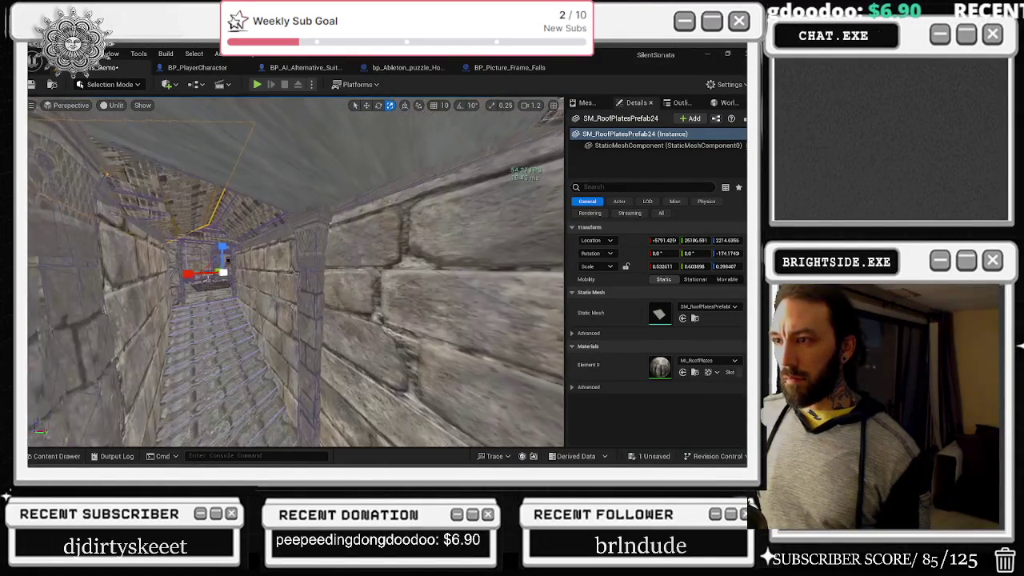
pyautogui.press('w')
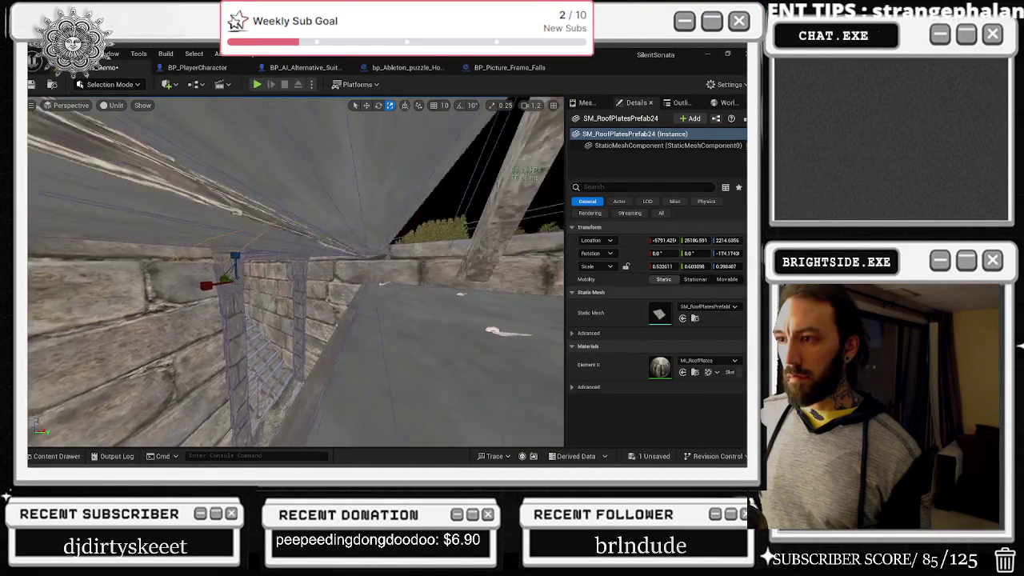
pyautogui.press('w')
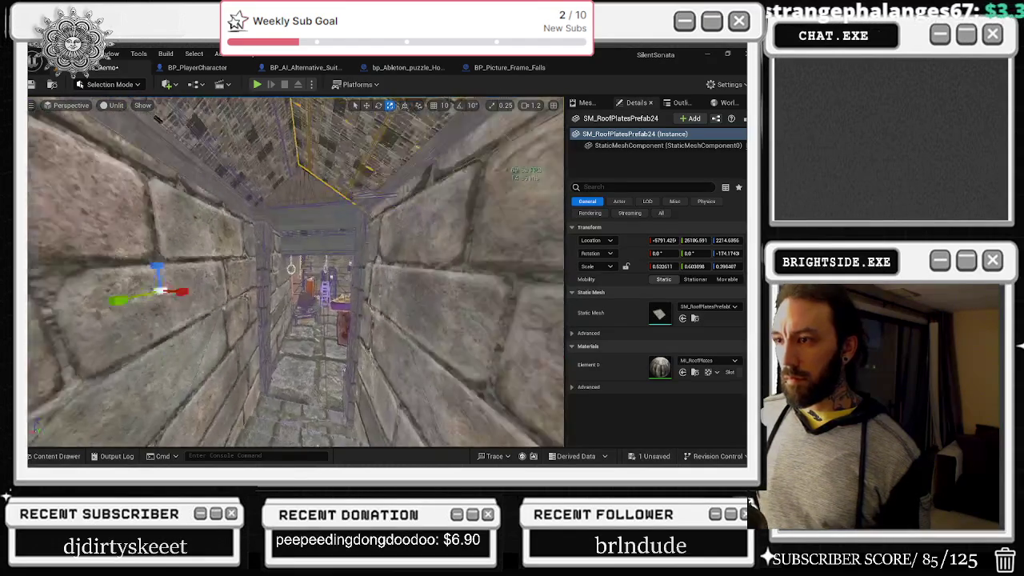
pyautogui.press('d')
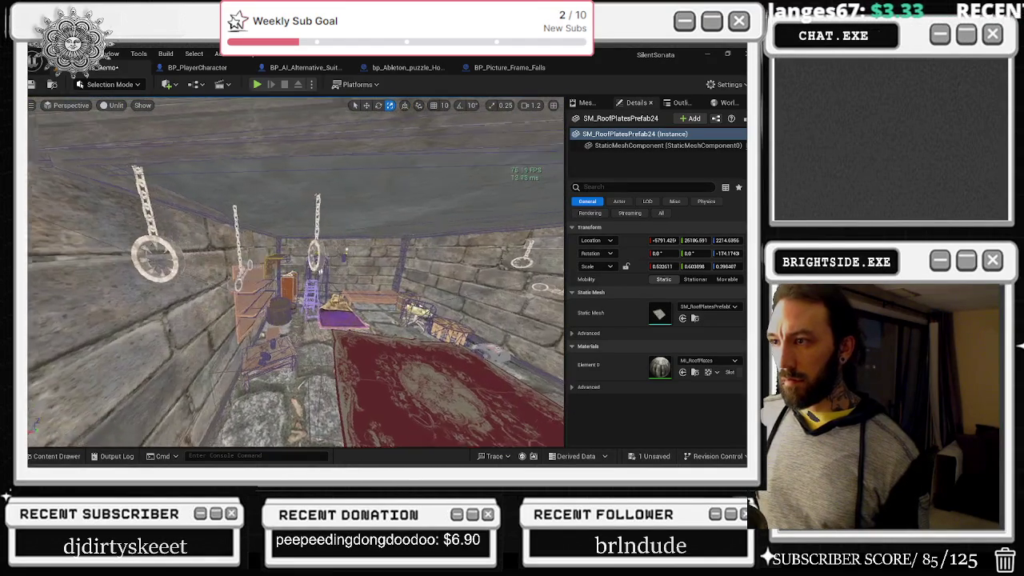
pyautogui.press('w')
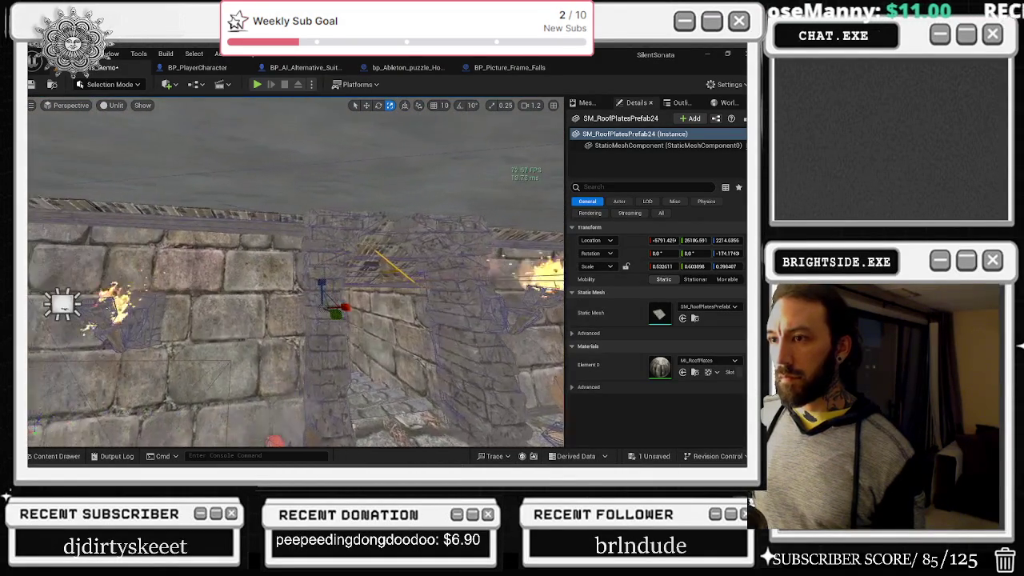
pyautogui.press('w')
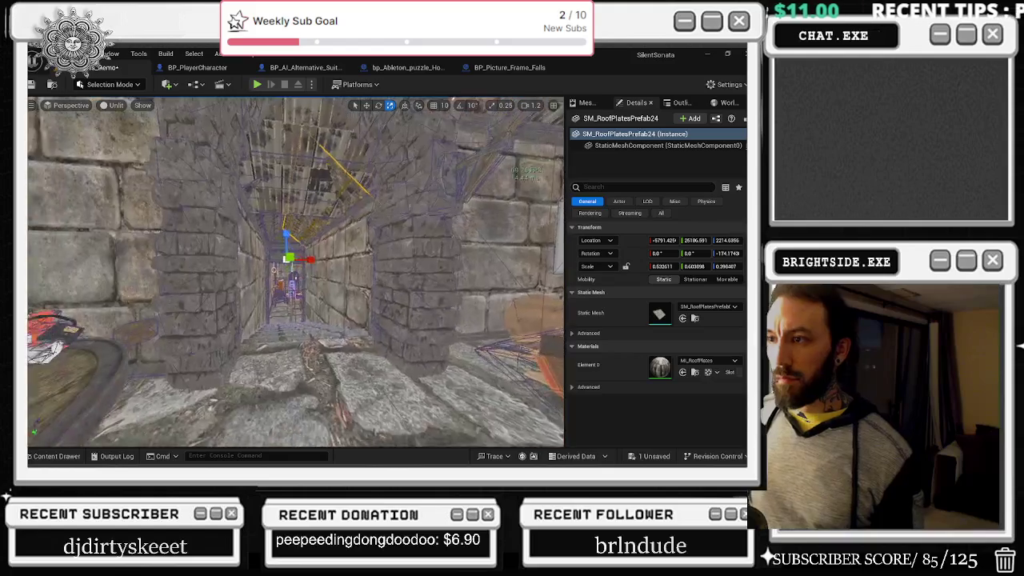
pyautogui.press('w')
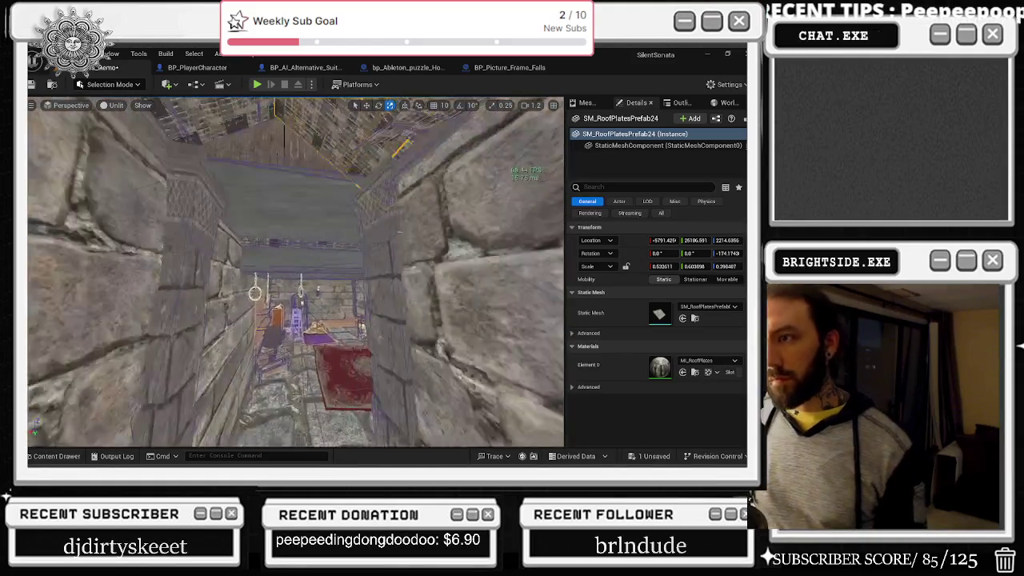
pyautogui.press('w')
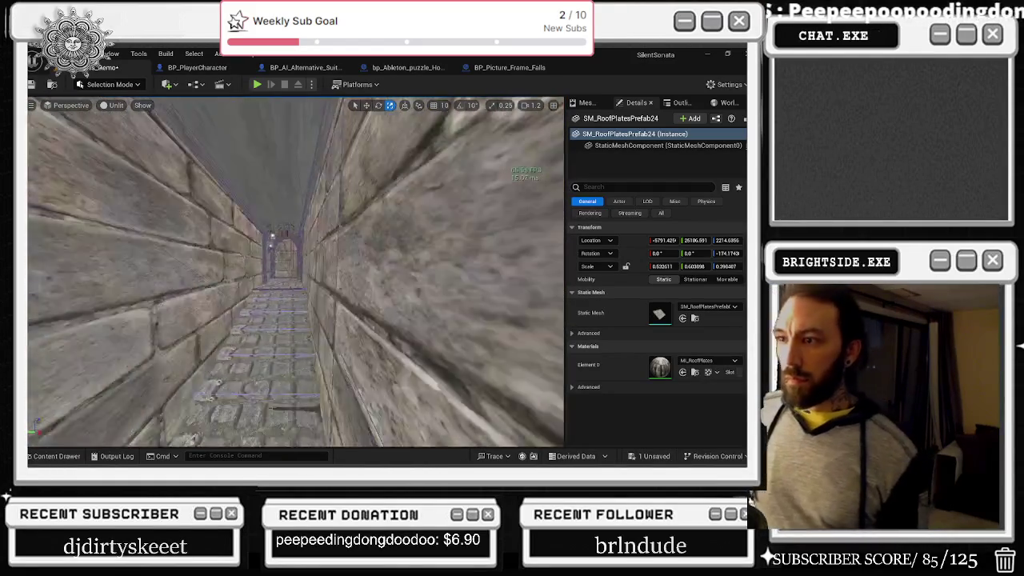
pyautogui.press('w')
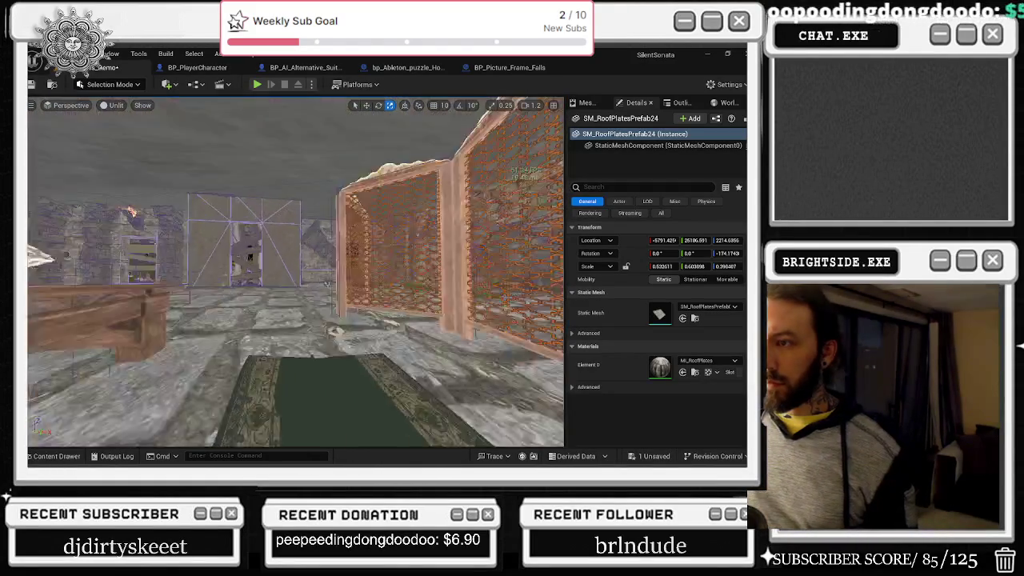
pyautogui.press('w')
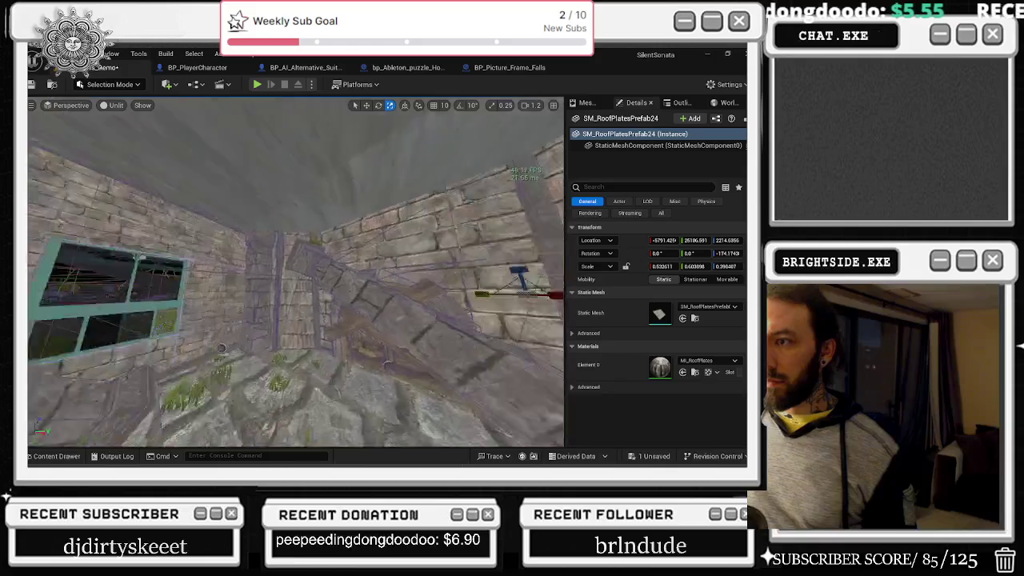
pyautogui.press('w')
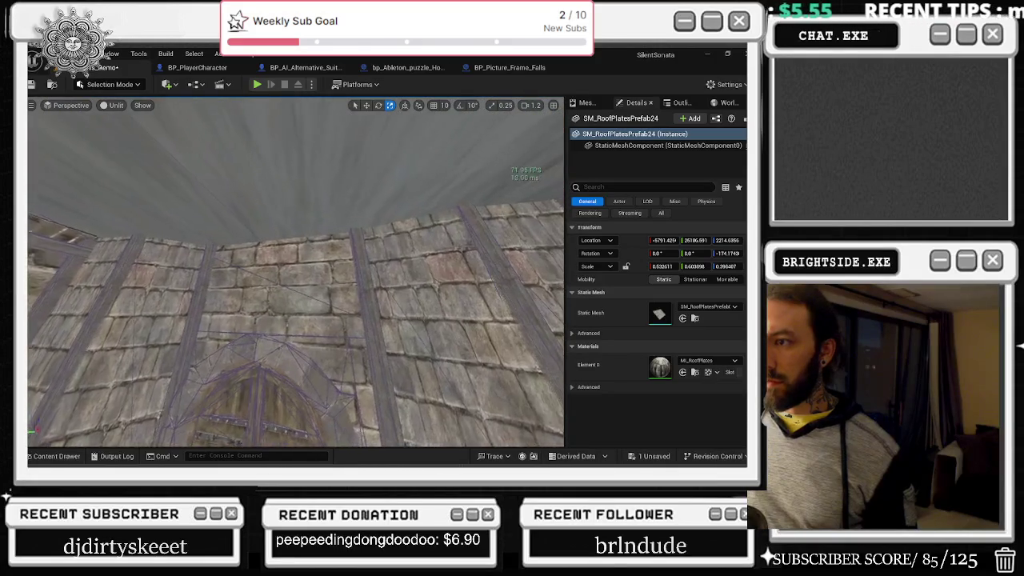
pyautogui.press('w')
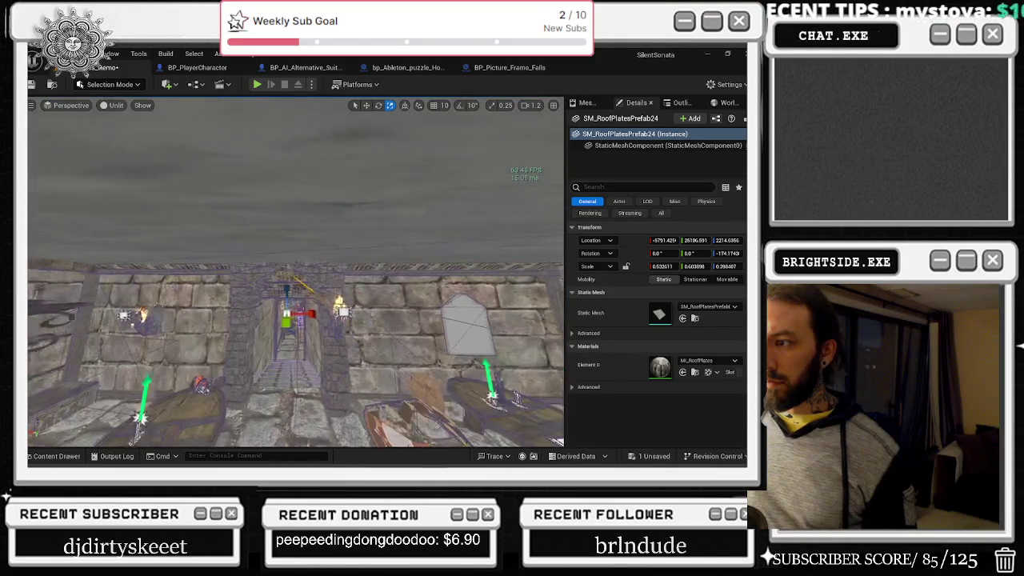
pyautogui.press('w')
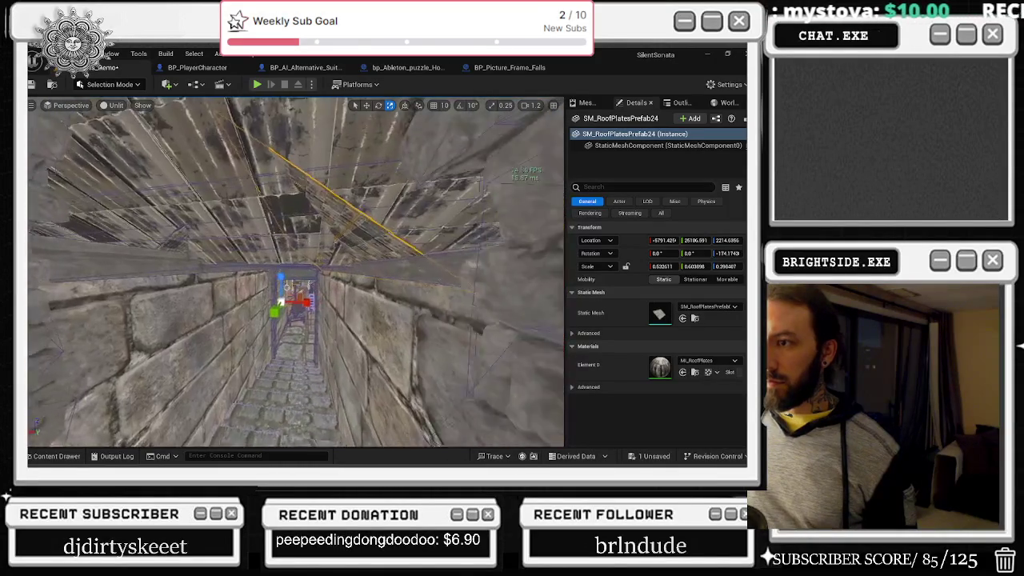
pyautogui.press('w')
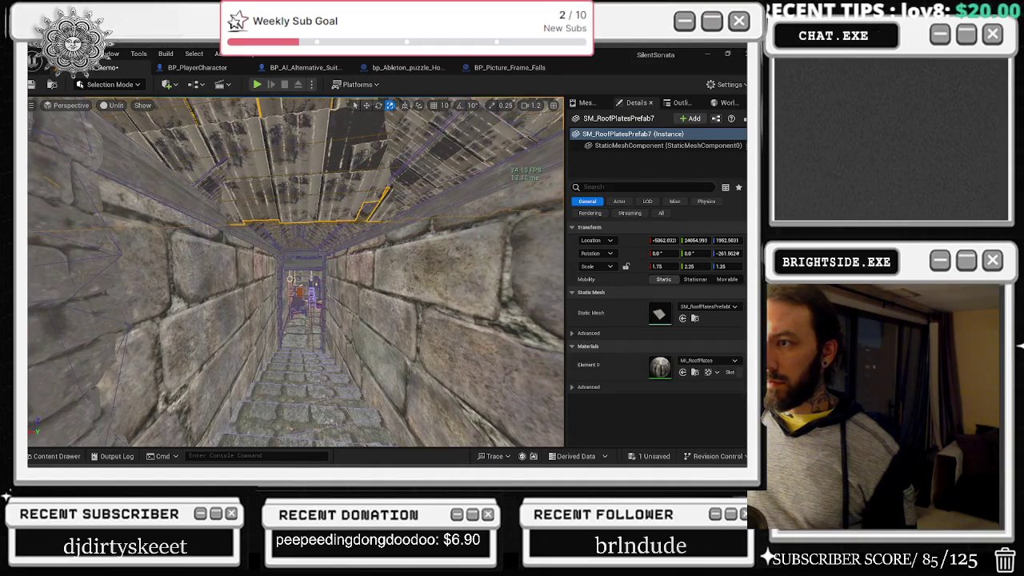
pyautogui.click(168, 333)
pyautogui.press('s')
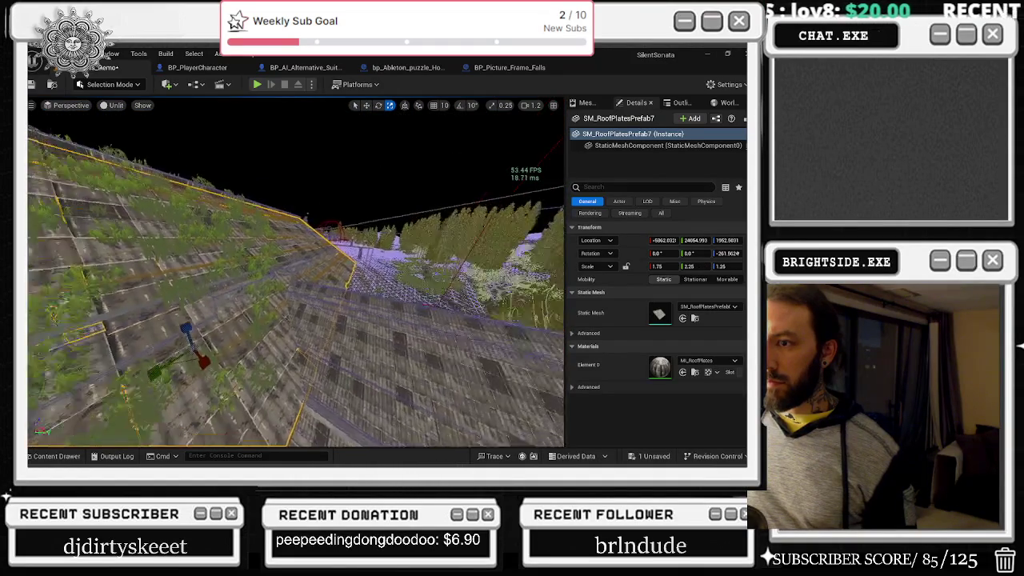
pyautogui.press('w')
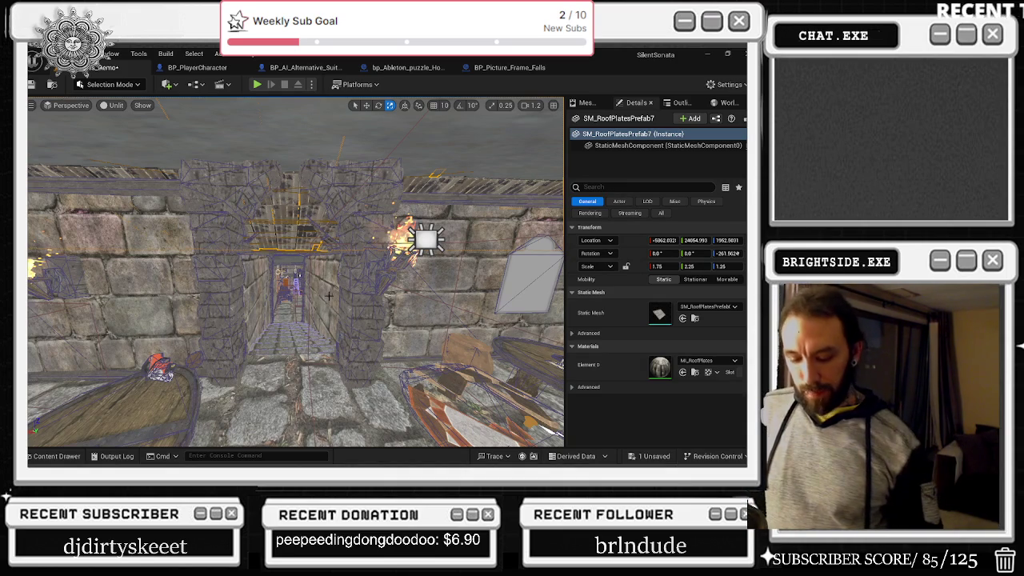
pyautogui.scroll(2, 336, 304)
pyautogui.hotkey('alt', '4')
pyautogui.scroll(2, 296, 272)
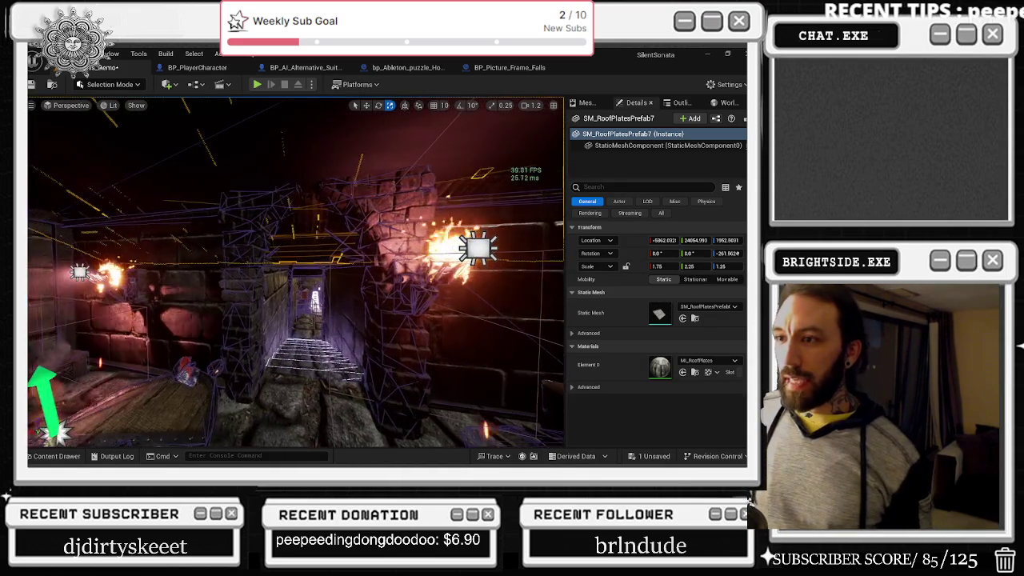
pyautogui.click(368, 264)
pyautogui.press('f')
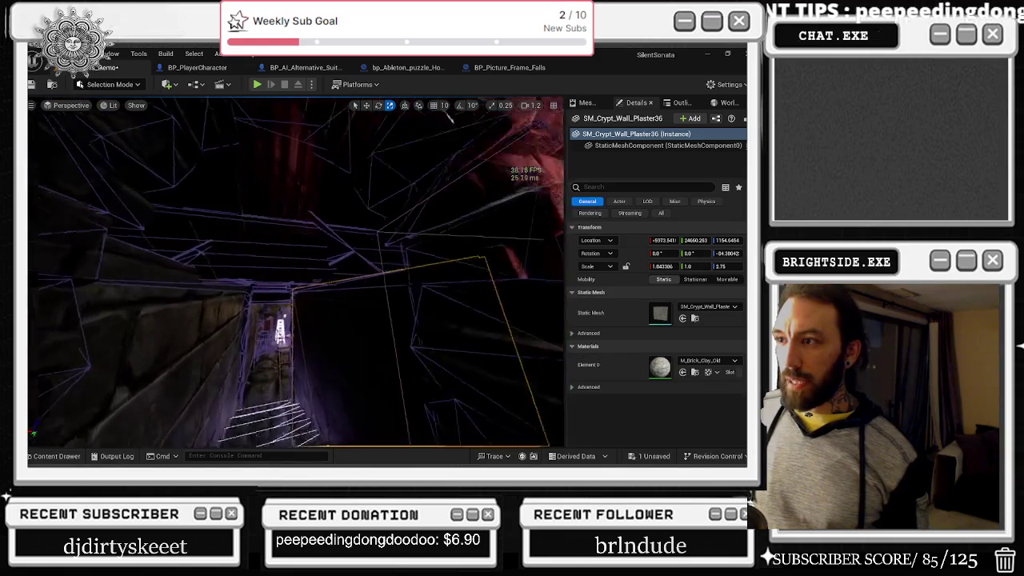
pyautogui.scroll(-5, 296, 272)
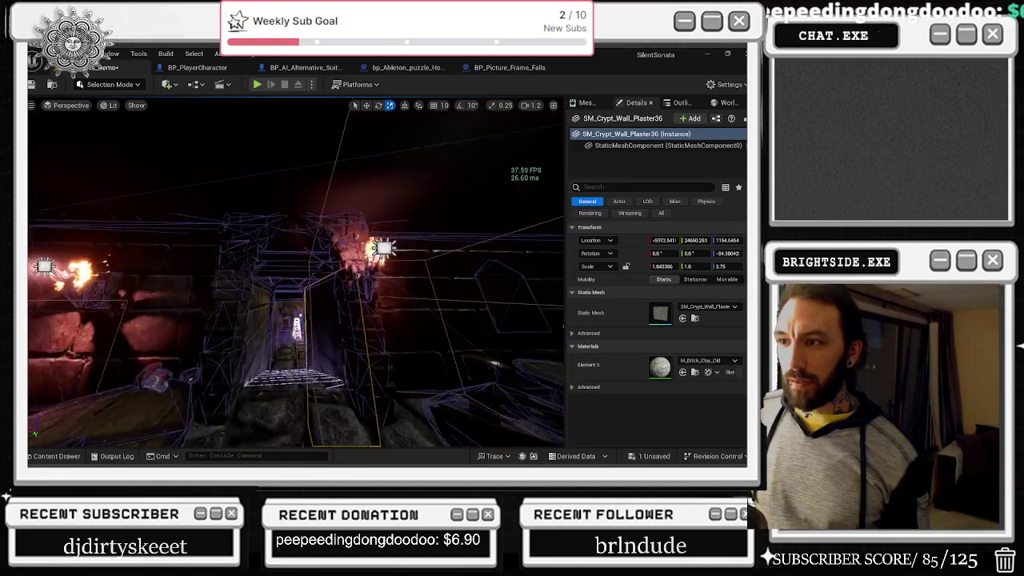
pyautogui.moveTo(296, 272)
pyautogui.mouseDown()
pyautogui.moveTo(336, 240)
pyautogui.moveTo(381, 235)
pyautogui.moveTo(256, 237)
pyautogui.moveTo(256, 205)
pyautogui.moveTo(209, 208)
pyautogui.mouseUp()
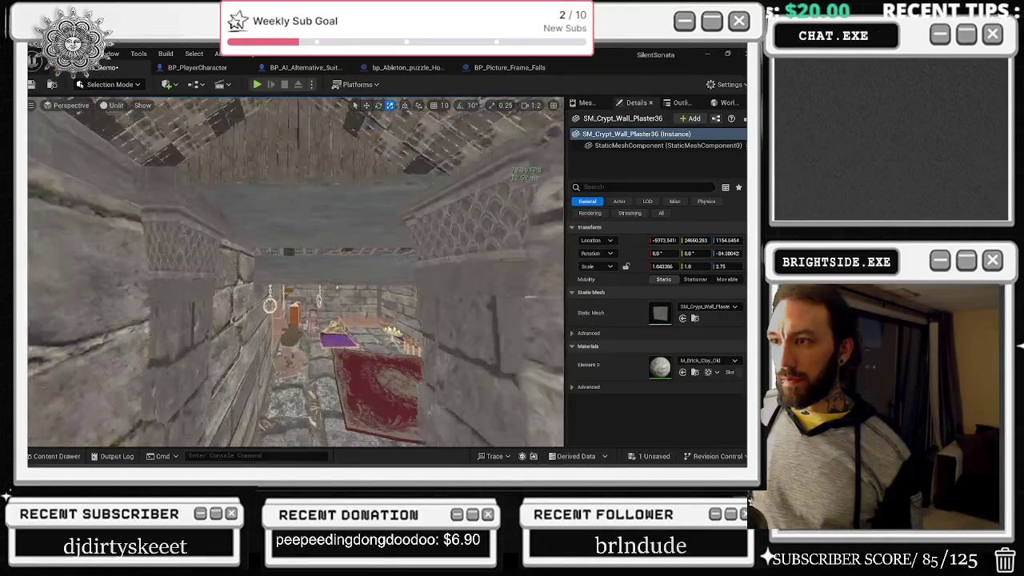
# - Move SM_Barn_TopBoards18 against the stone wall and scale it up to fill the gable
pyautogui.click(291, 268)
pyautogui.scroll(-5, 291, 268)
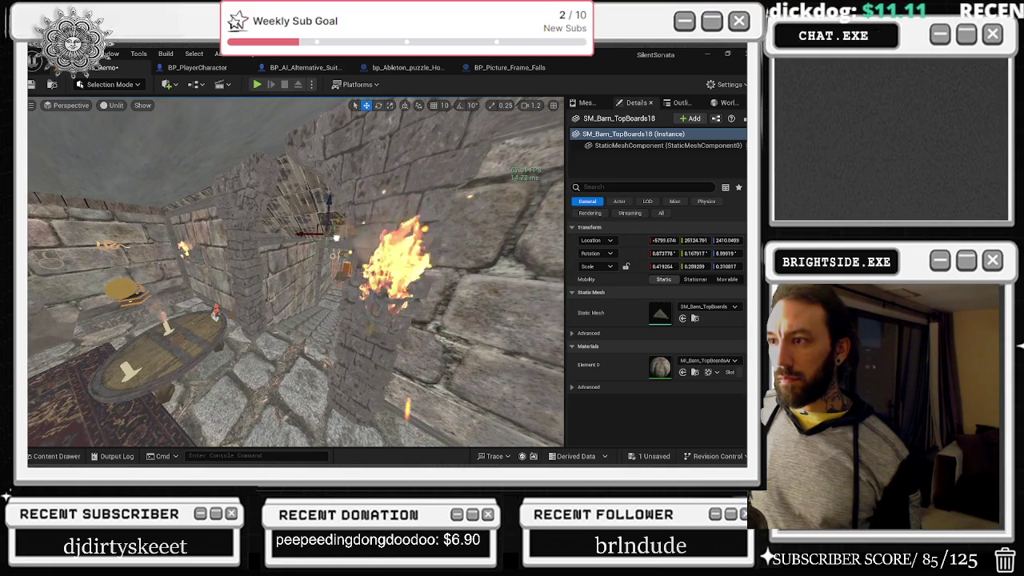
pyautogui.moveTo(342, 235); pyautogui.dragTo(292, 230)
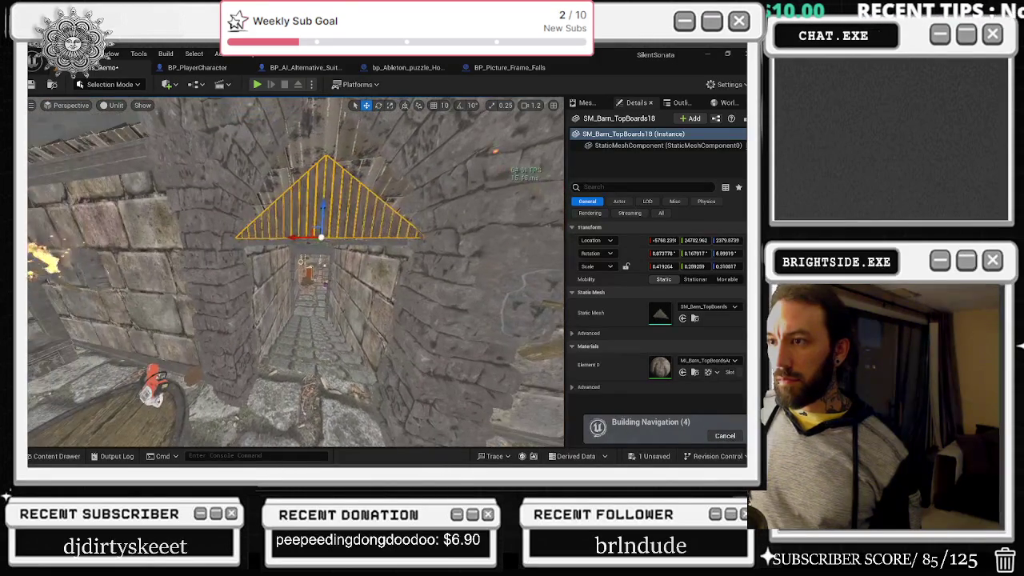
pyautogui.press('r')
pyautogui.moveTo(320, 238); pyautogui.dragTo(323, 235)
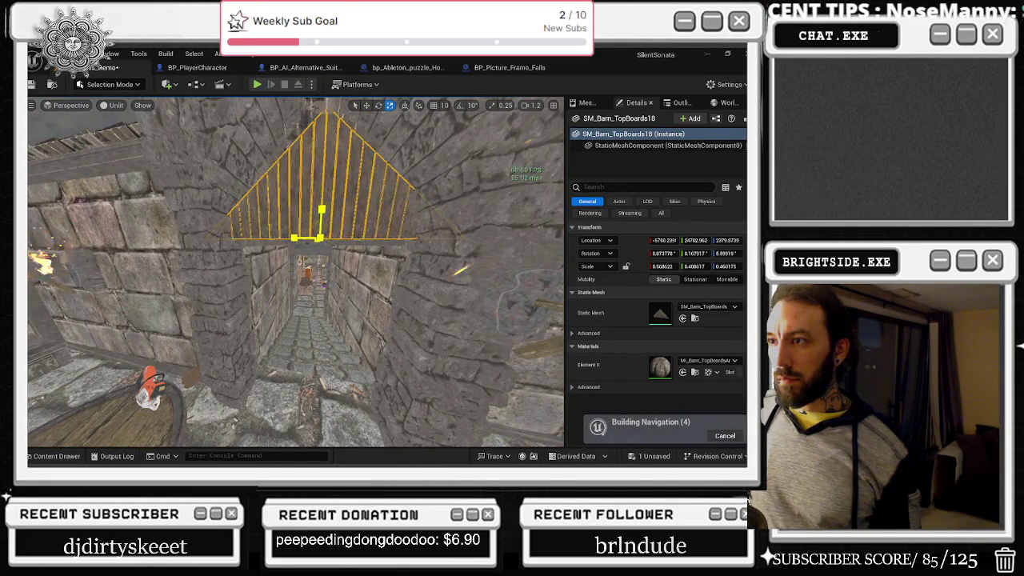
pyautogui.press('f')
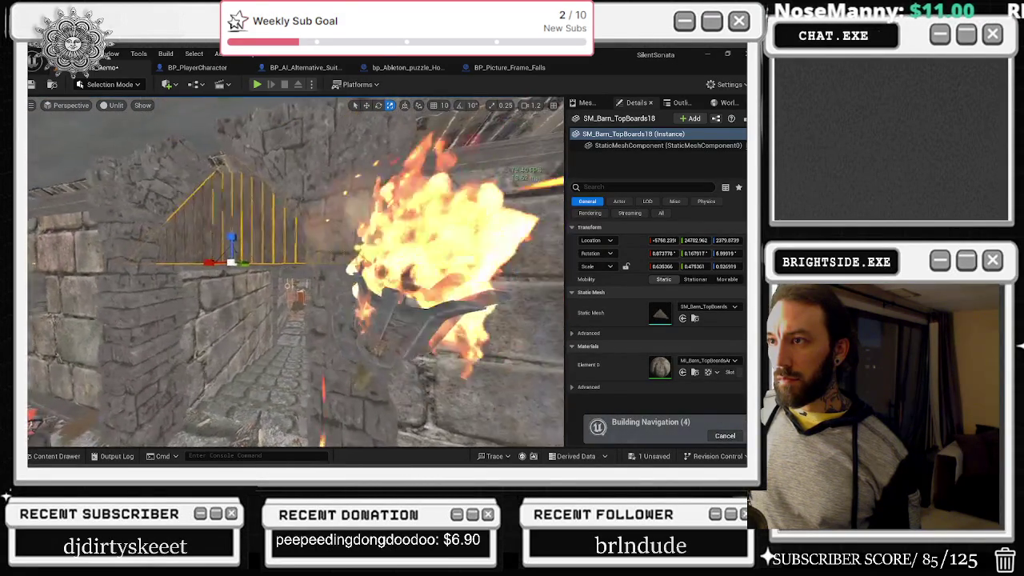
# - Reselect SM_Barn_TopBoards18 for moving, then fly down the corridor toward the plaster wall panel
pyautogui.click(354, 177)
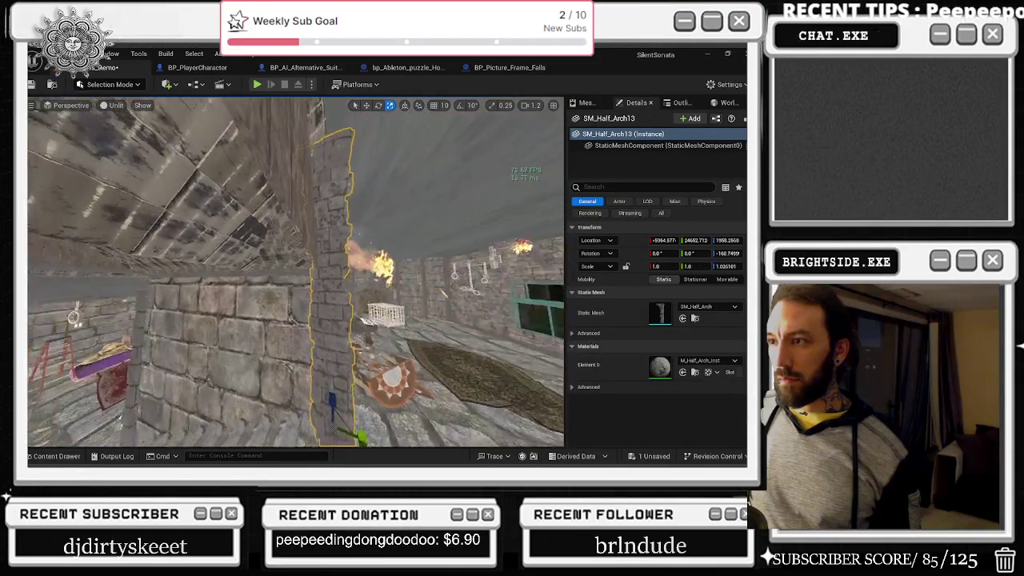
pyautogui.press('w')
pyautogui.click(264, 185)
pyautogui.press('w')
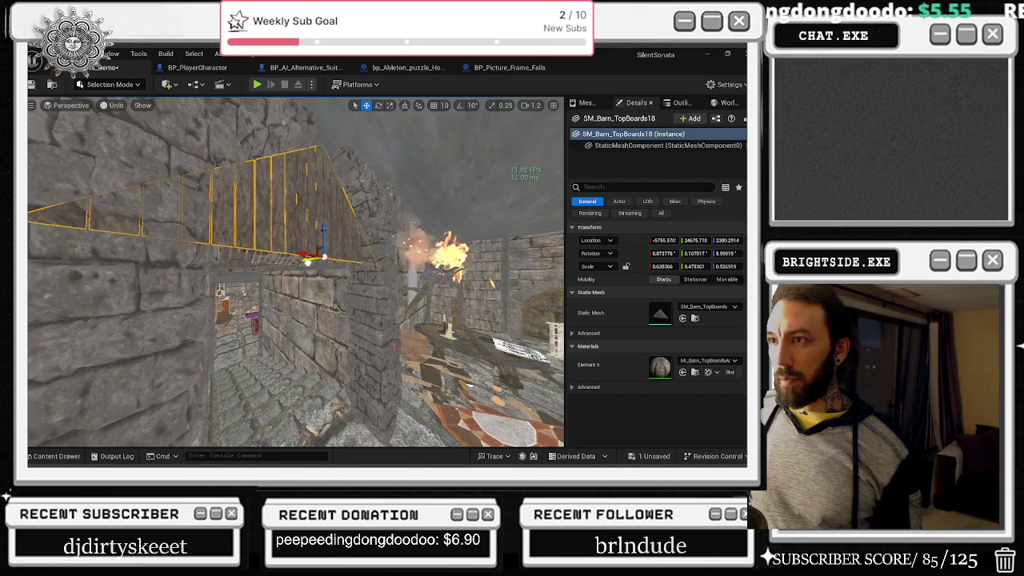
pyautogui.click(392, 290)
pyautogui.moveTo(392, 290); pyautogui.dragTo(294, 264)
pyautogui.click(304, 264)
# - Turn the plaster wall panel about 90° and slide it further down the corridor
pyautogui.press('e')
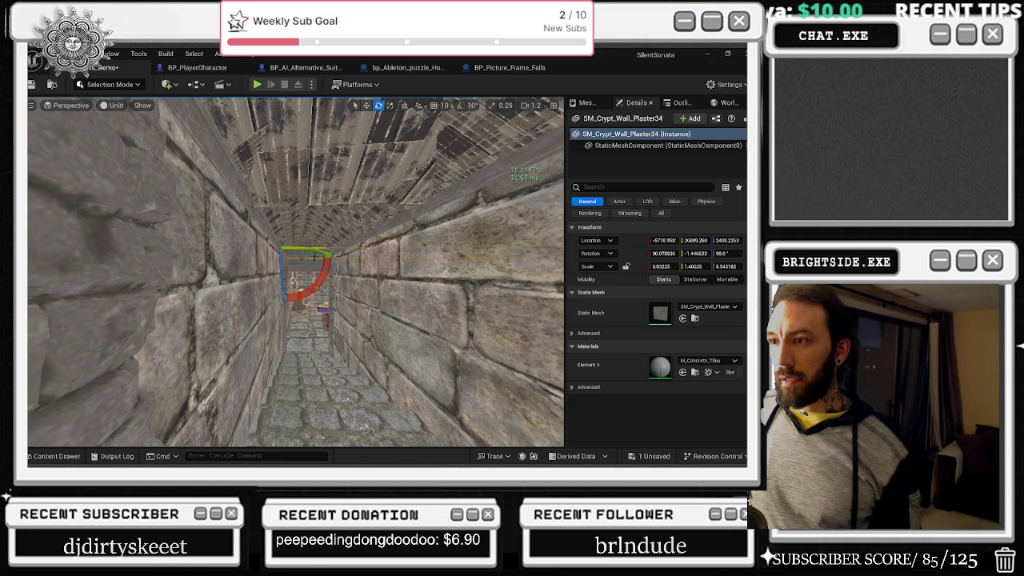
pyautogui.click(316, 256)
pyautogui.moveTo(317, 250); pyautogui.dragTo(353, 253)
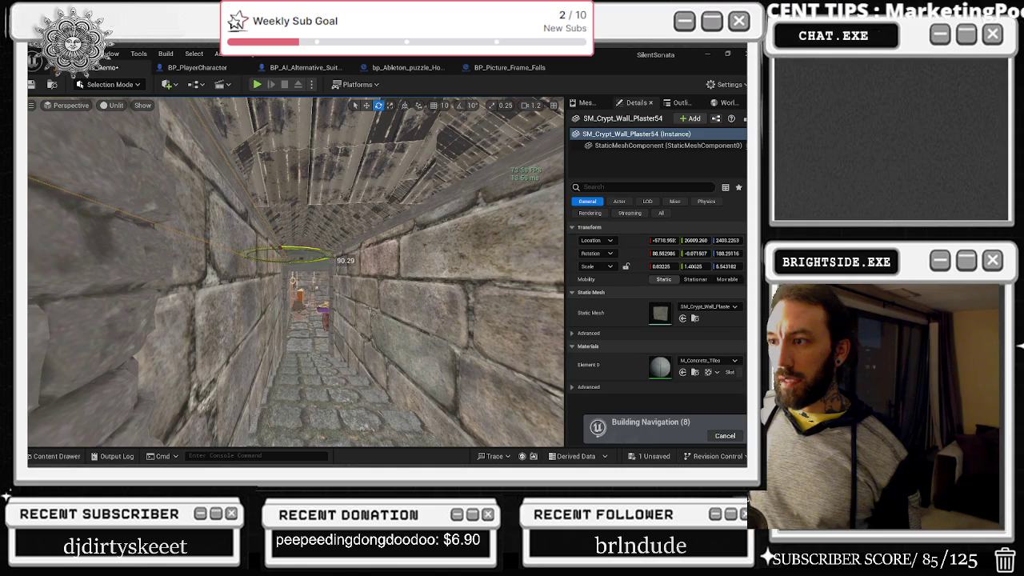
pyautogui.press('w')
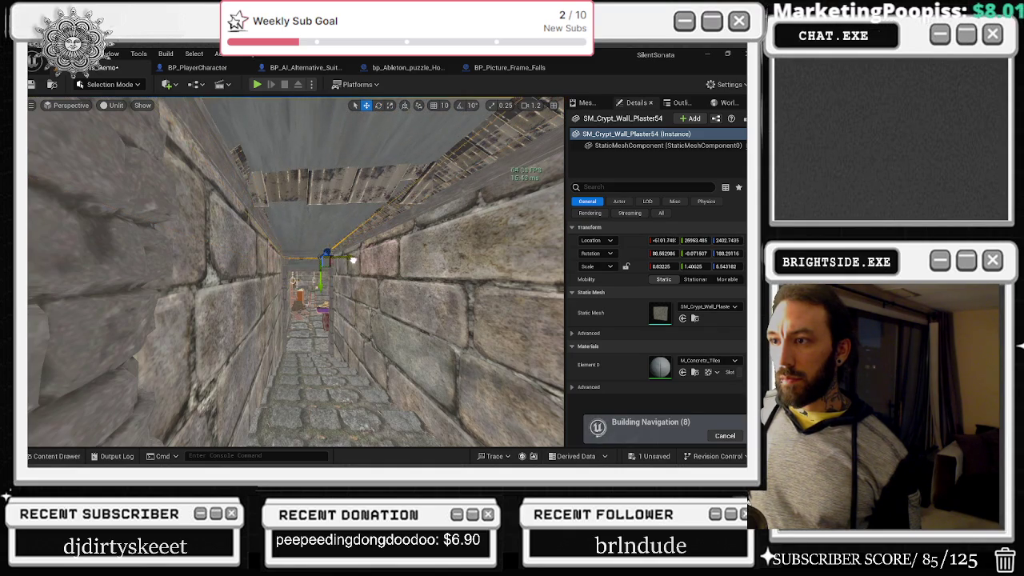
pyautogui.moveTo(286, 257)
pyautogui.mouseDown()
pyautogui.moveTo(330, 252)
pyautogui.moveTo(328, 276)
pyautogui.moveTo(341, 279)
pyautogui.moveTo(316, 240)
pyautogui.moveTo(305, 232)
pyautogui.moveTo(317, 256)
pyautogui.moveTo(300, 240)
pyautogui.moveTo(310, 241)
pyautogui.mouseUp()
pyautogui.press('r')
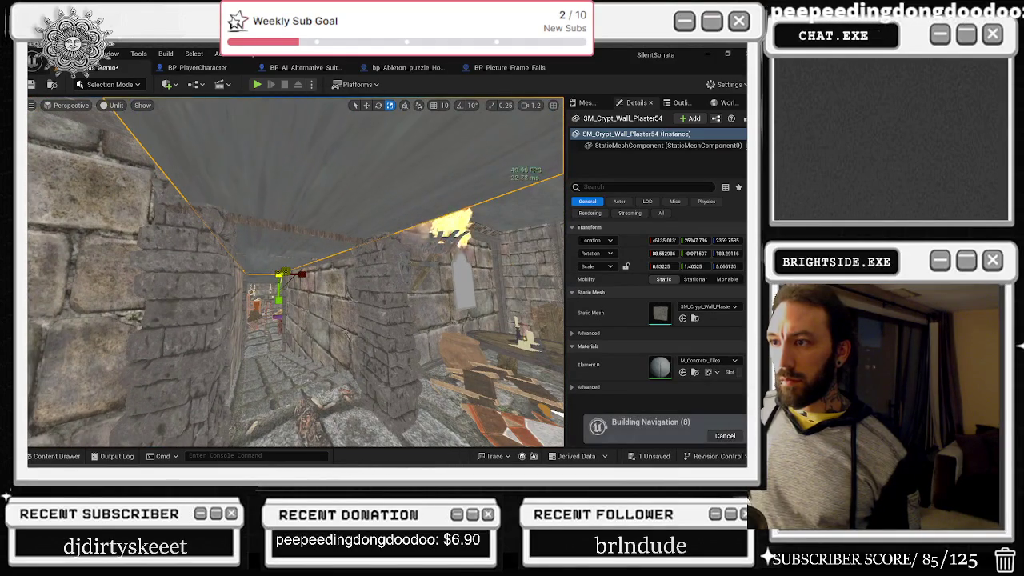
# - Switch to lit view and select the shackles prop for rotation near the torch pillar
pyautogui.hotkey('alt', '4')
pyautogui.click(346, 292)
pyautogui.press('e')
pyautogui.moveTo(308, 236)
pyautogui.mouseDown()
pyautogui.moveTo(317, 240)
pyautogui.moveTo(257, 245)
pyautogui.moveTo(276, 244)
pyautogui.mouseUp()
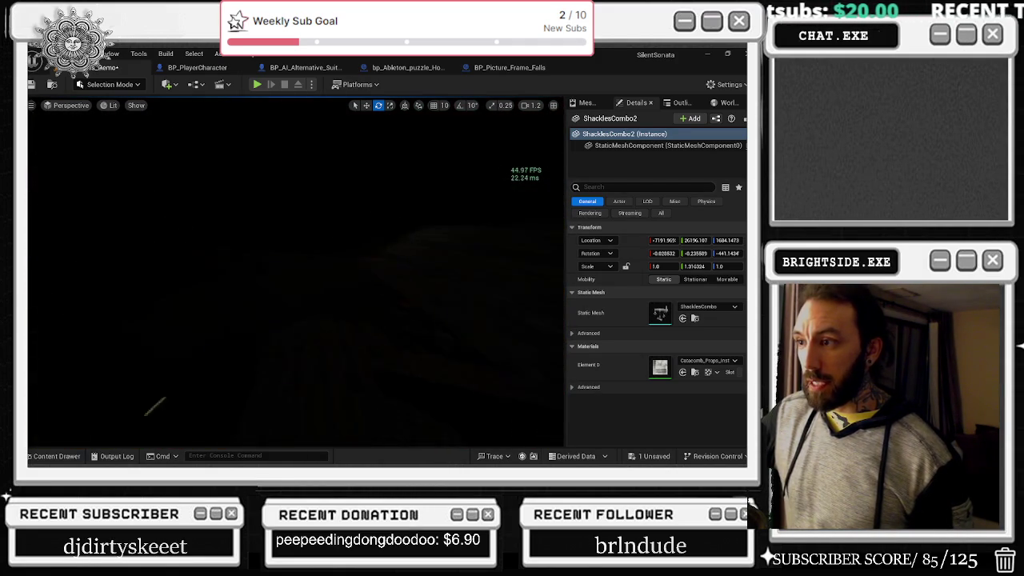
# - Check the level in wireframe, go back to Unlit, frame the shackles, and select SM_Wall_Floor_Trim5
pyautogui.hotkey('alt', '2')
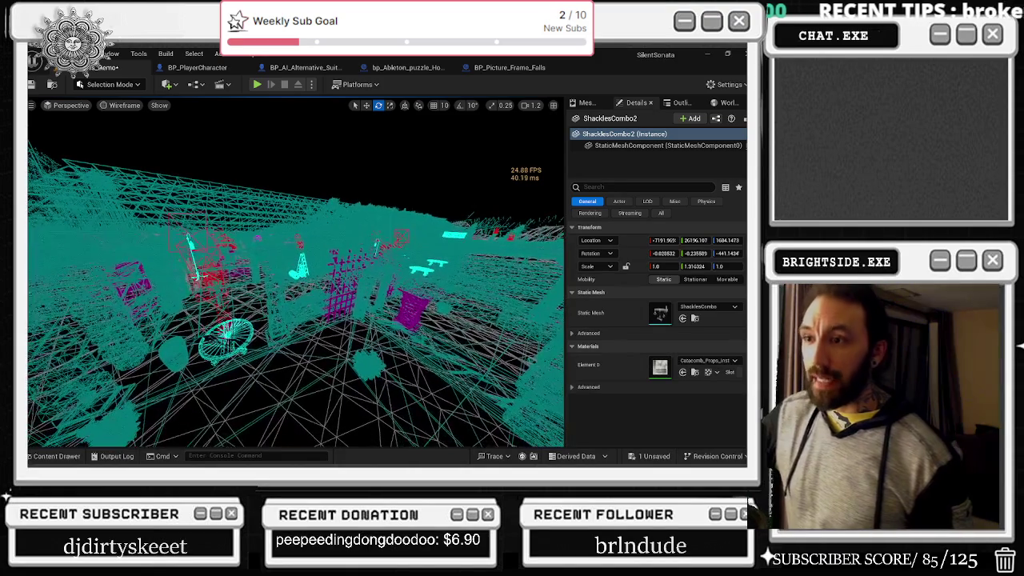
pyautogui.hotkey('alt', '3')
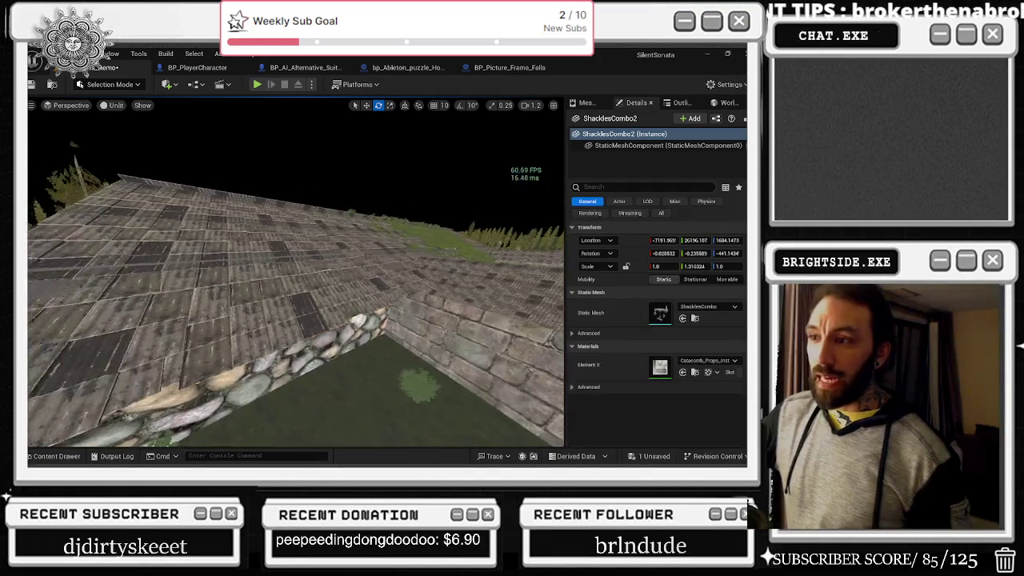
pyautogui.press('f')
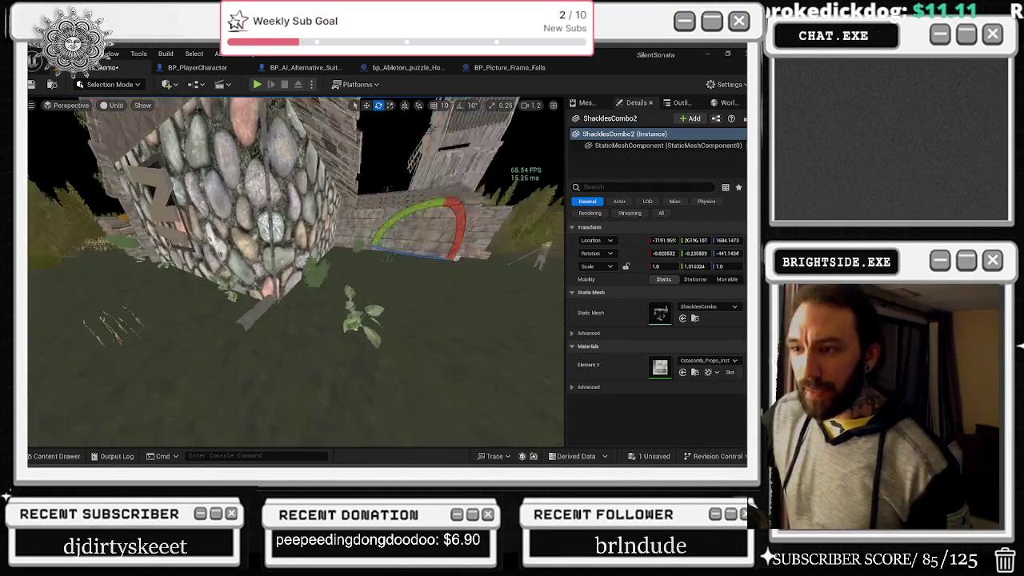
pyautogui.click(240, 316)
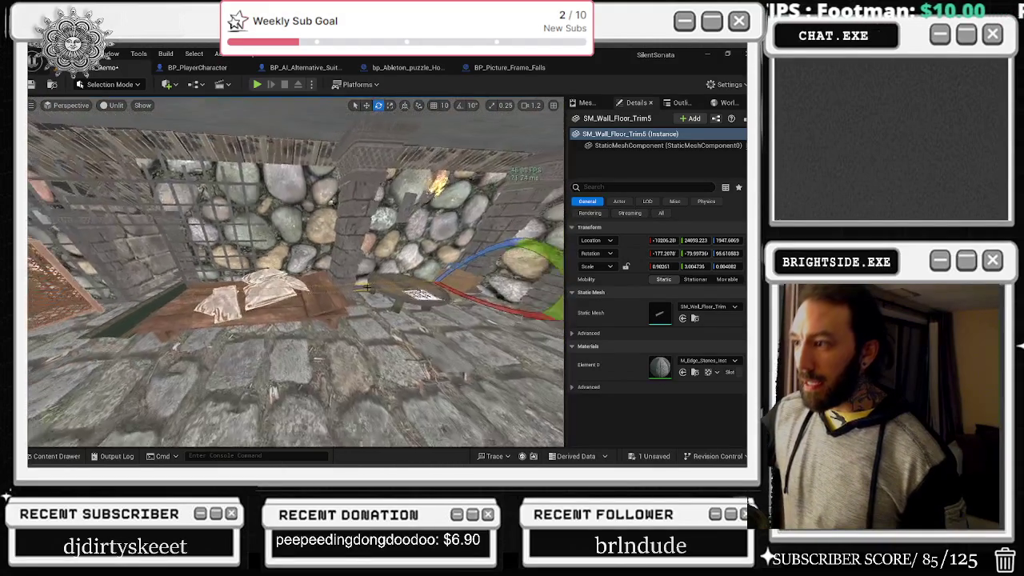
# - Frame SM_Wall_Floor_Trim5 and stretch it wider to about 1.63 × 2.71 × 0.43, undoing the overshoot
pyautogui.press('w')
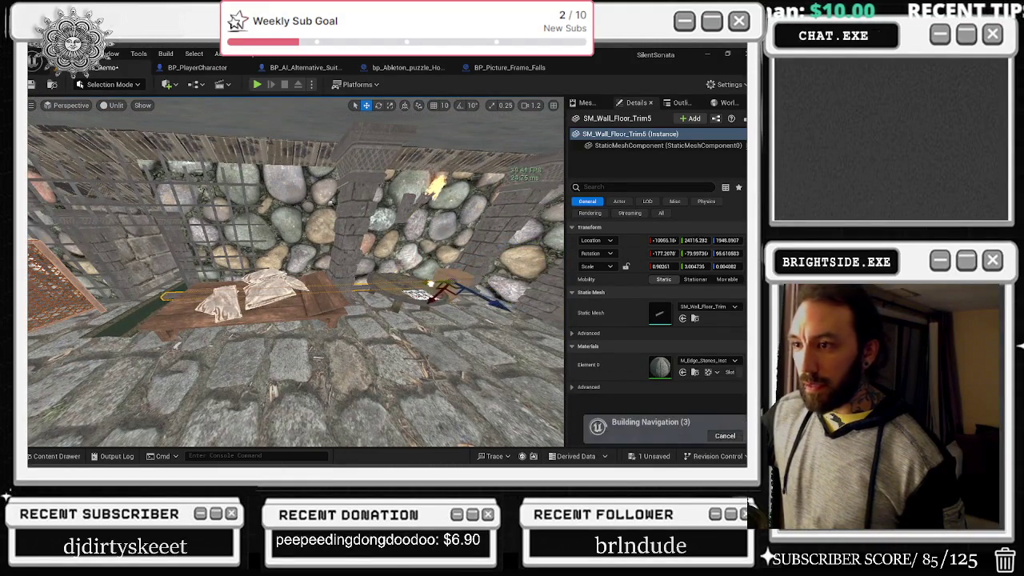
pyautogui.press('e')
pyautogui.press('r')
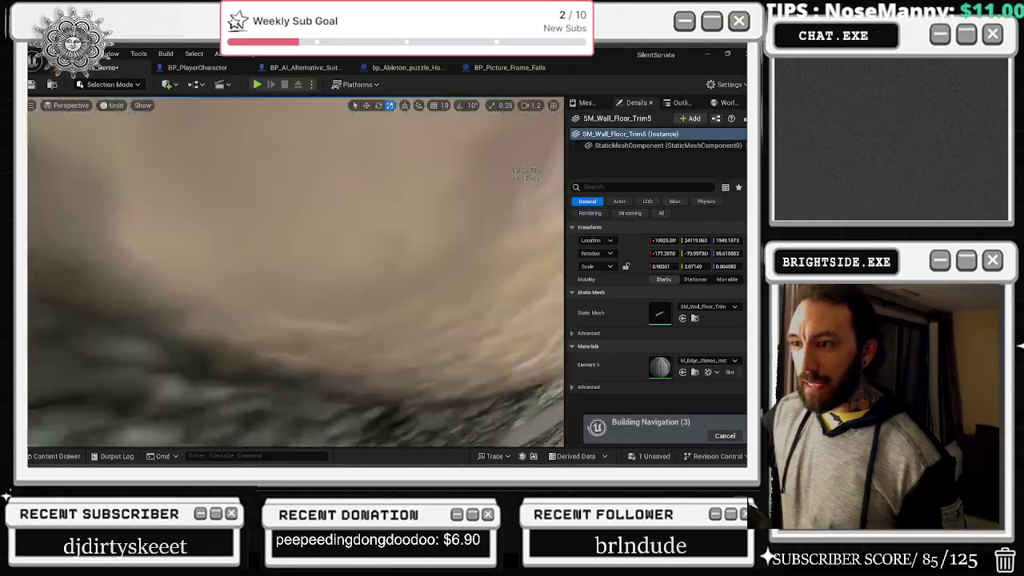
pyautogui.press('f')
pyautogui.scroll(-5, 402, 300)
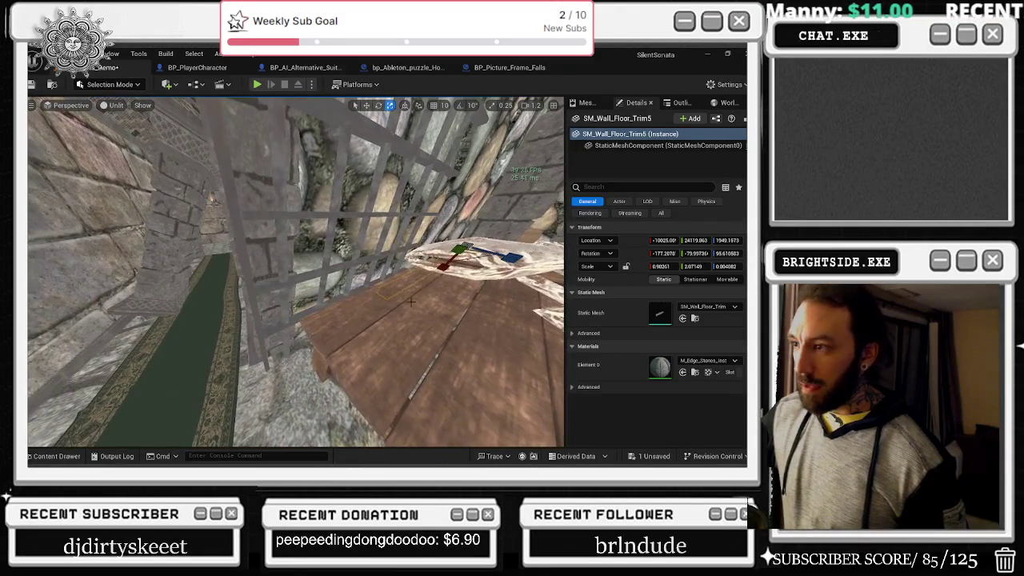
pyautogui.moveTo(440, 267); pyautogui.dragTo(448, 269)
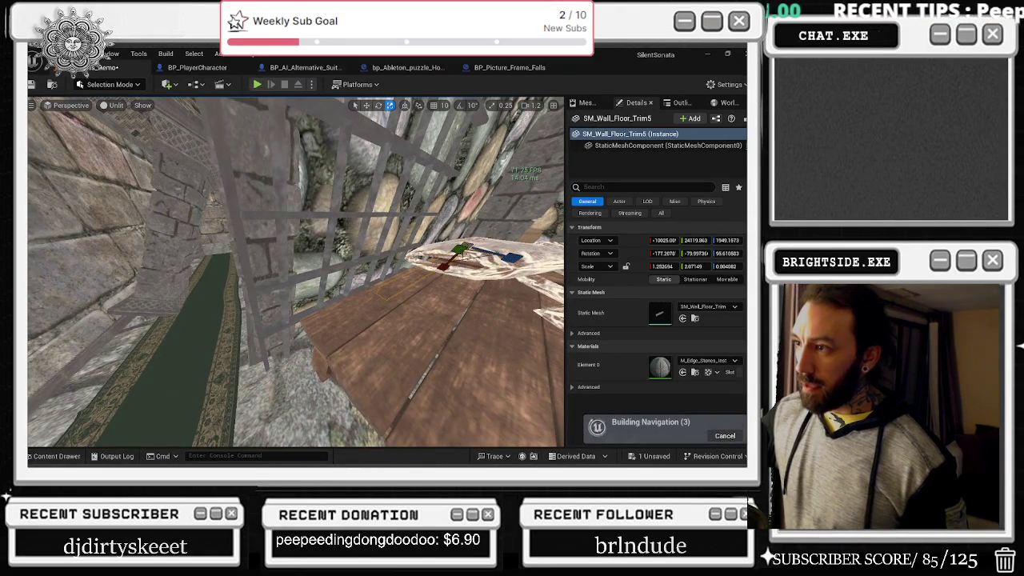
pyautogui.hotkey('ctrl', 'z')
pyautogui.hotkey('ctrl', 'z')
pyautogui.hotkey('ctrl', 'z')
pyautogui.hotkey('ctrl', 'z')
pyautogui.press('w')
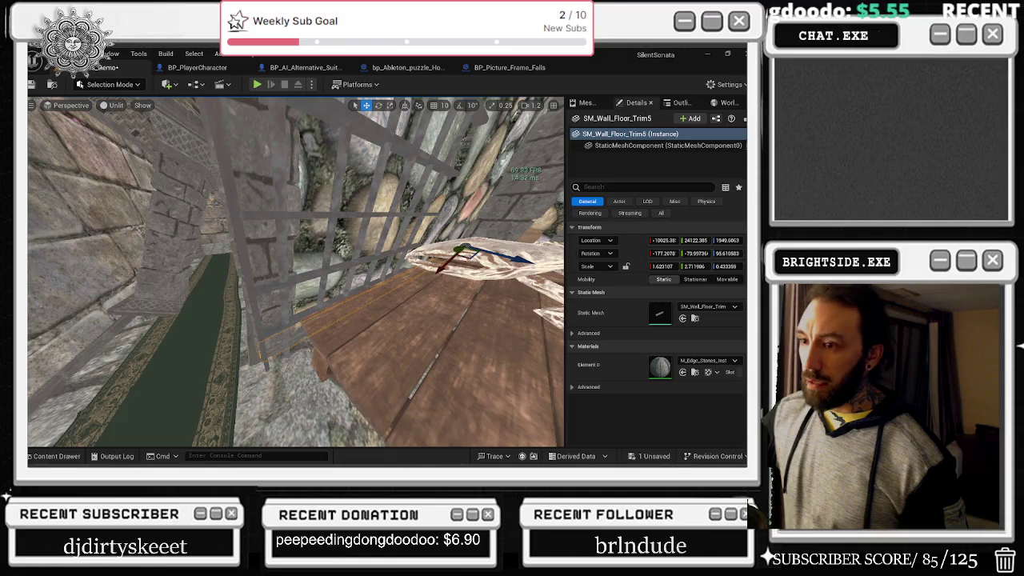
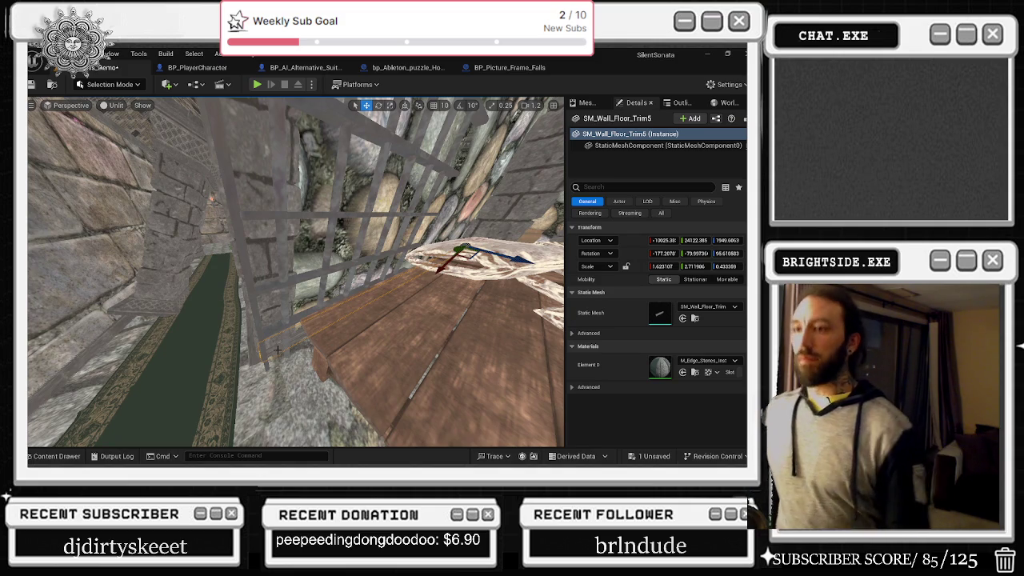
# - Orbit around the floor trim and select the windmill base side wall
pyautogui.moveTo(296, 272)
pyautogui.mouseDown()
pyautogui.moveTo(168, 272)
pyautogui.moveTo(455, 273)
pyautogui.mouseUp()
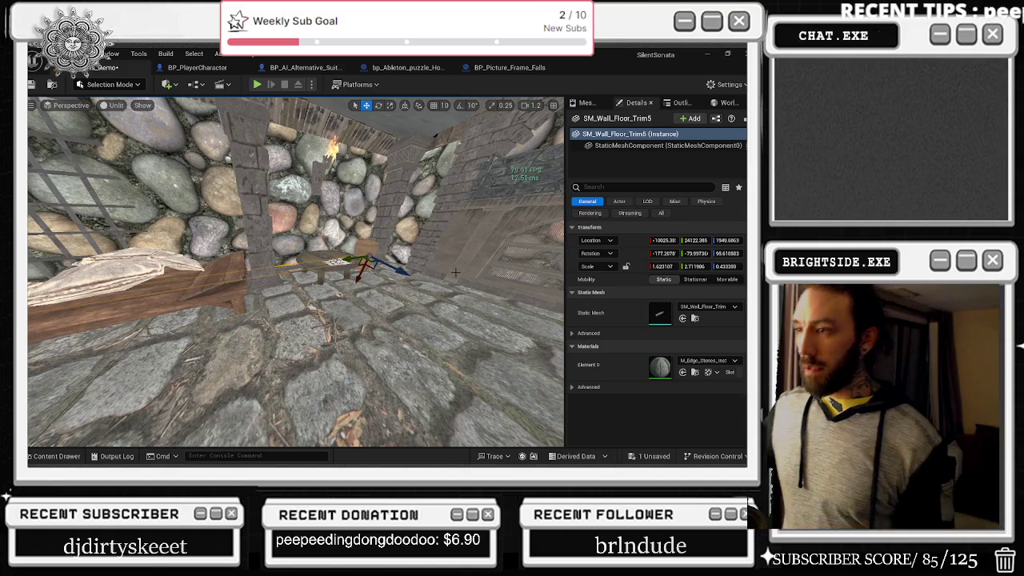
pyautogui.moveTo(445, 280)
pyautogui.mouseDown()
pyautogui.moveTo(312, 236)
pyautogui.moveTo(427, 293)
pyautogui.moveTo(427, 257)
pyautogui.mouseUp()
pyautogui.click(427, 257)
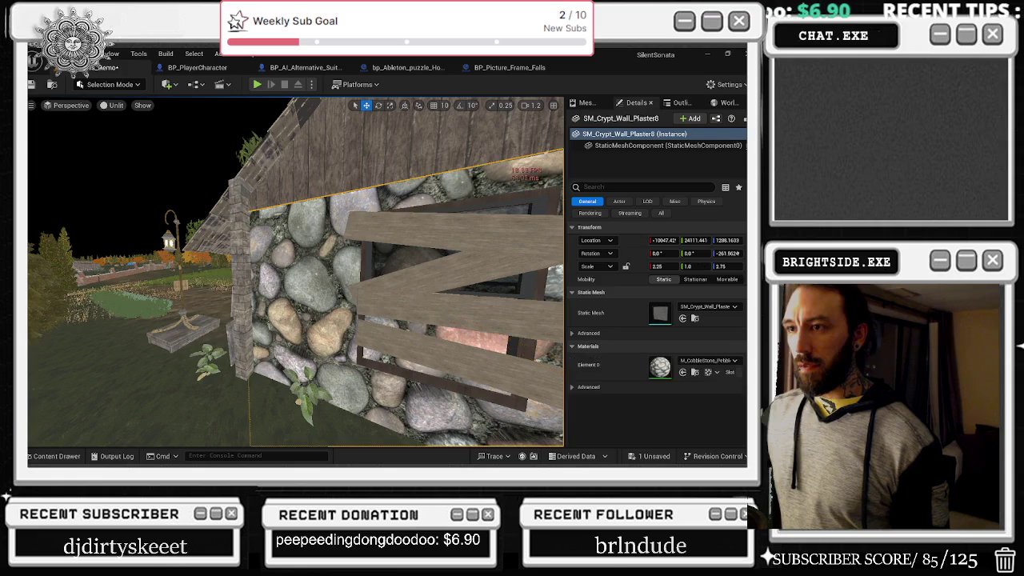
# - Switch to the browser window playing the System Of A Down album on YouTube
pyautogui.hotkey('alt', 'Tab')
pyautogui.press('Escape')
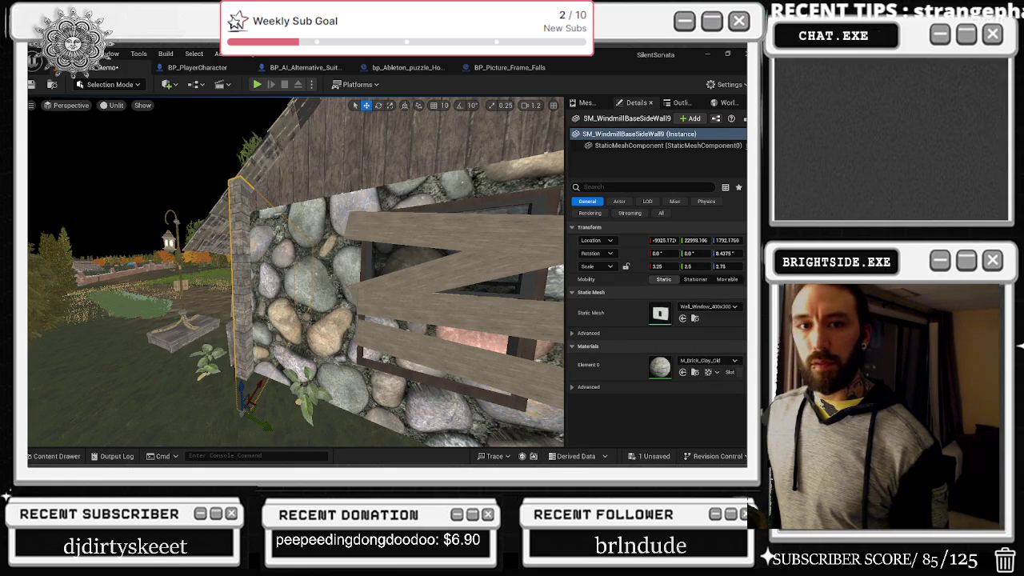
pyautogui.hotkey('alt', 'Tab')
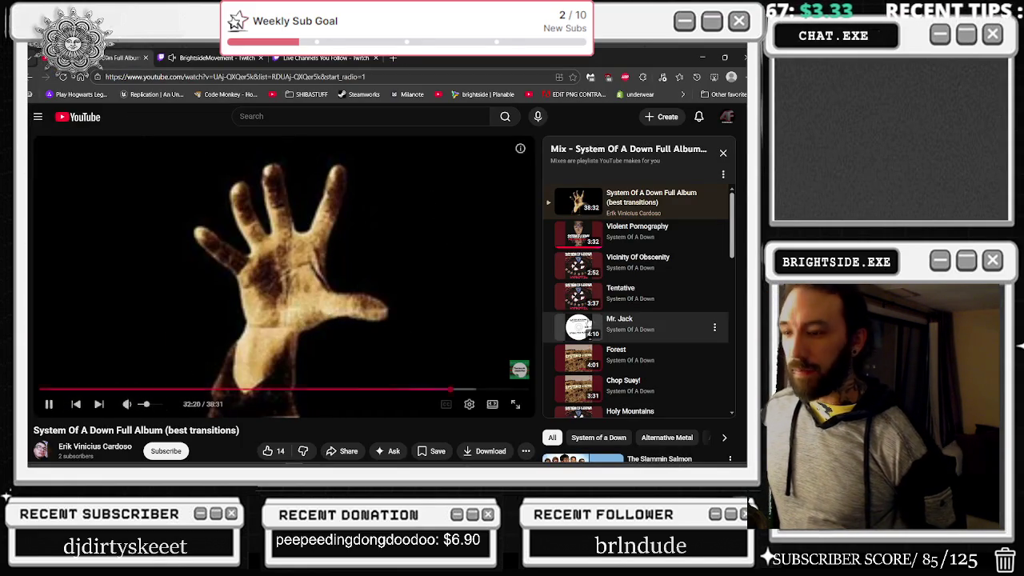
# - Scroll down the YouTube recommendations and play the NU METAL PLAYLIST 1 mix
pyautogui.scroll(-2, 489, 357)
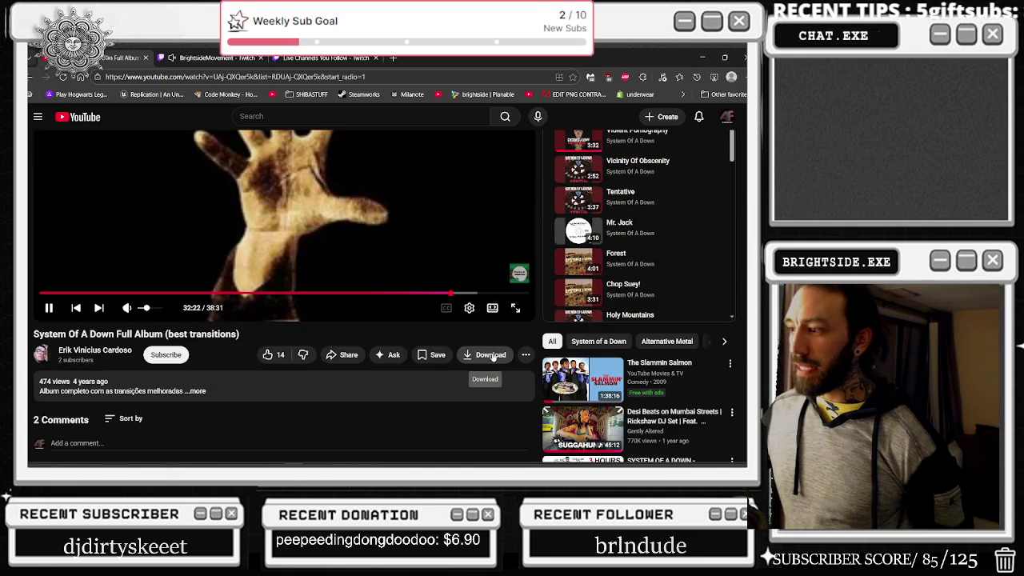
pyautogui.scroll(-3, 494, 361)
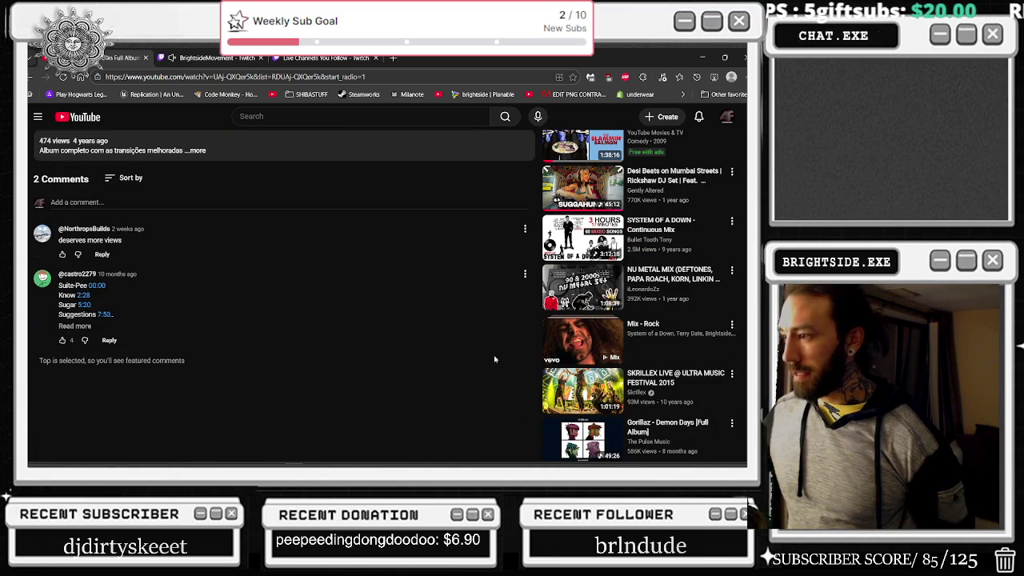
pyautogui.scroll(-1, 504, 355)
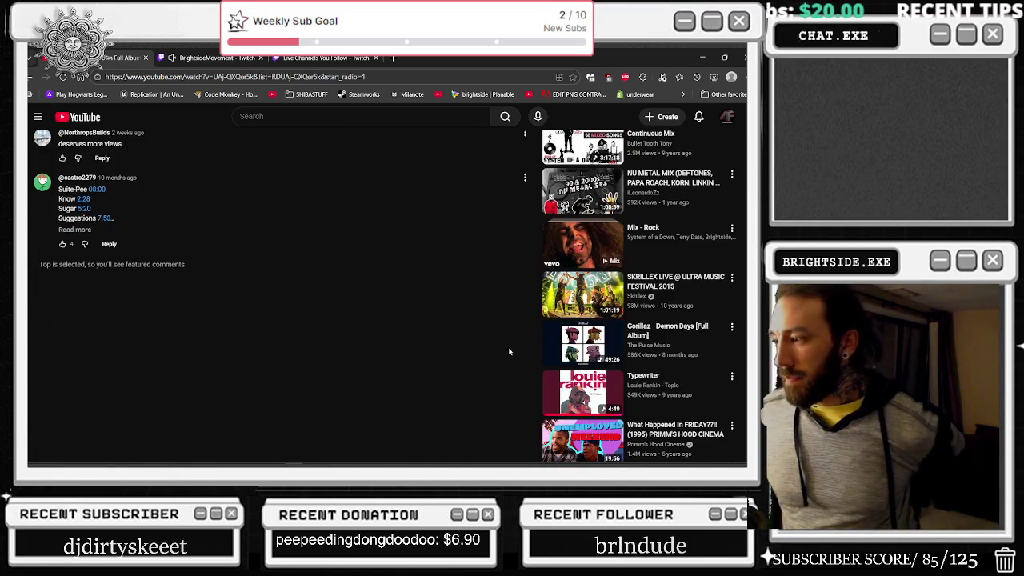
pyautogui.scroll(-2, 506, 357)
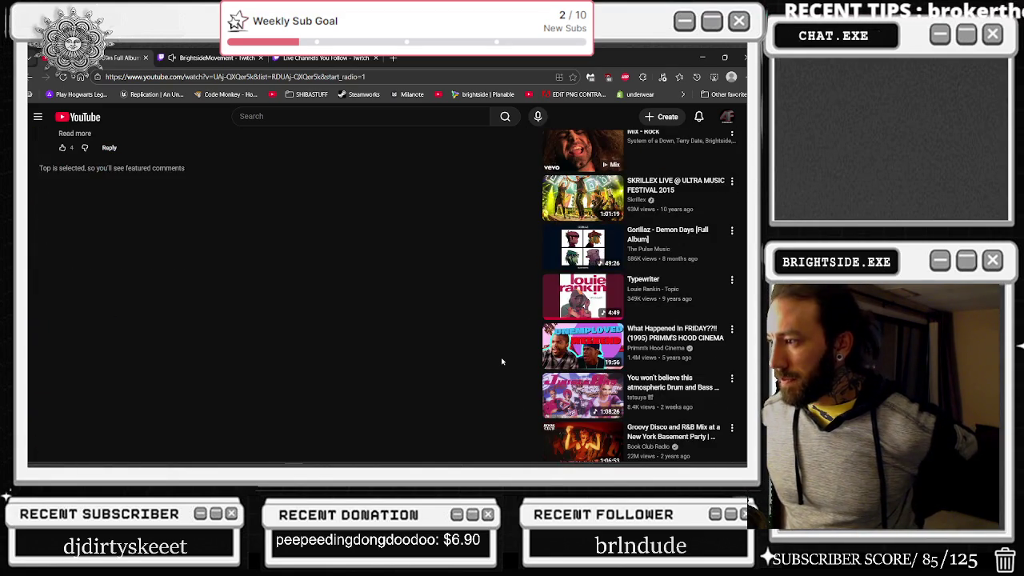
pyautogui.scroll(-1, 502, 362)
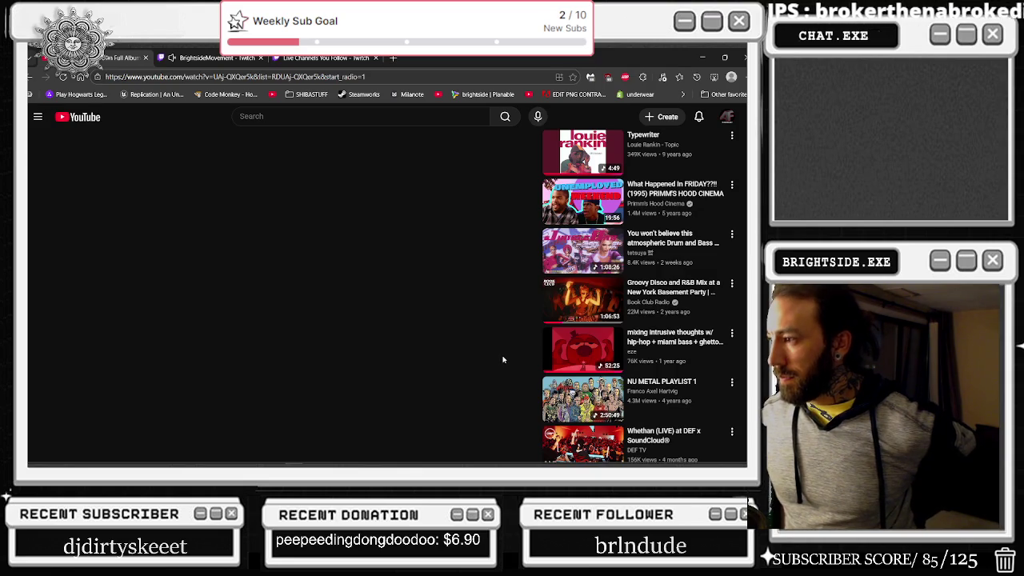
pyautogui.click(583, 399)
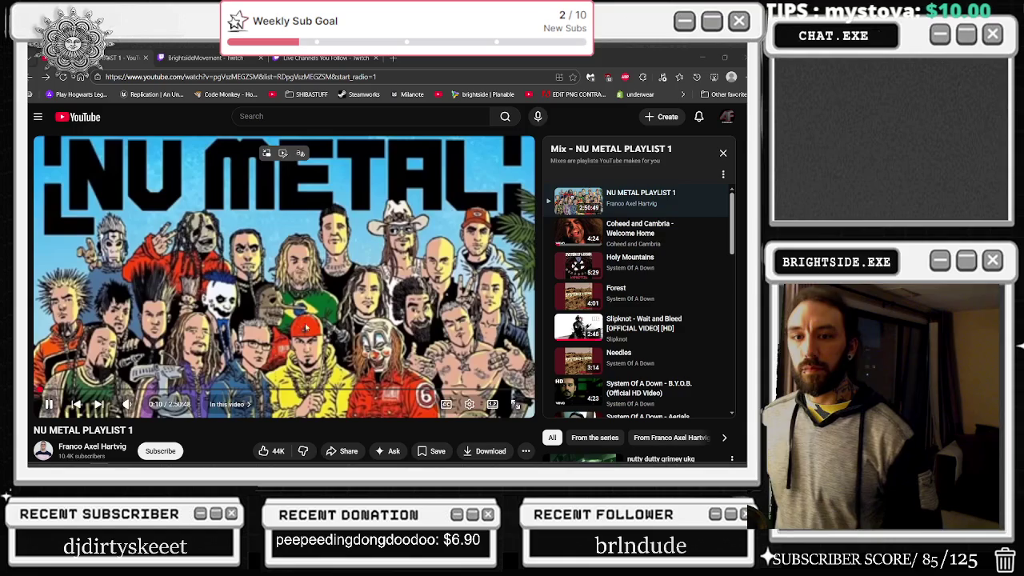
# - Return to Unreal and fly the view along the stone wall to the corridor
pyautogui.click(702, 55)
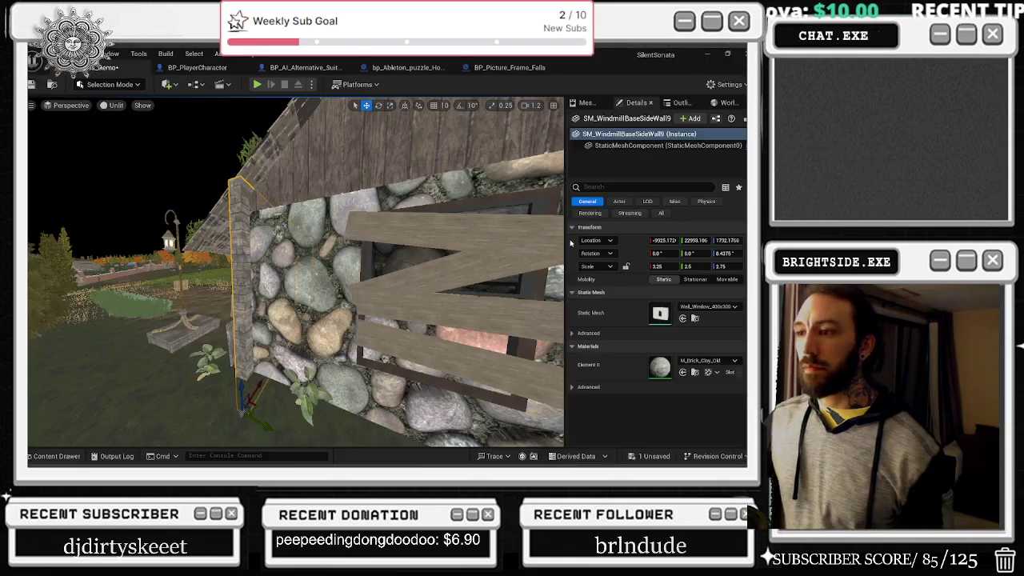
pyautogui.press('w')
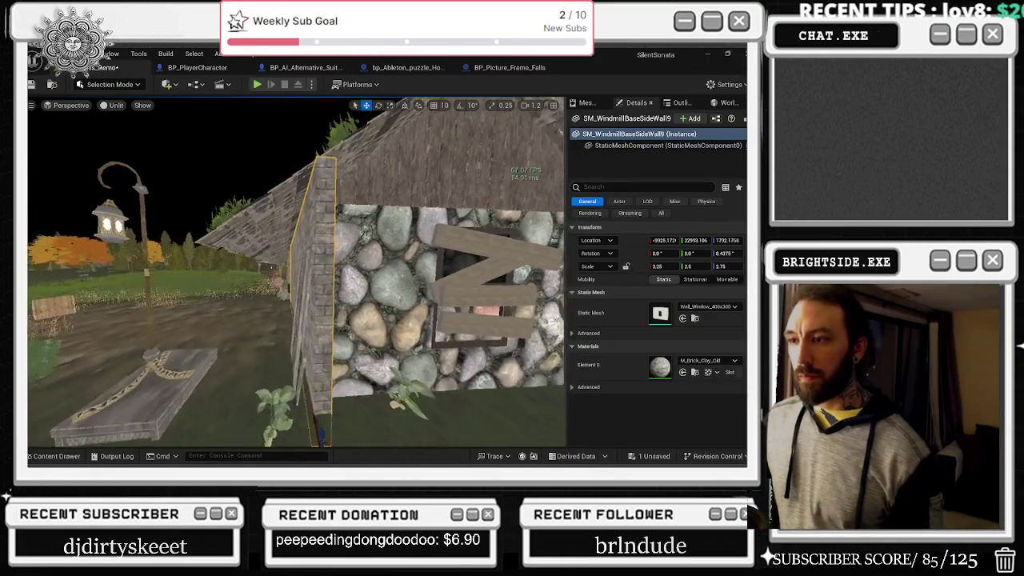
pyautogui.press('s')
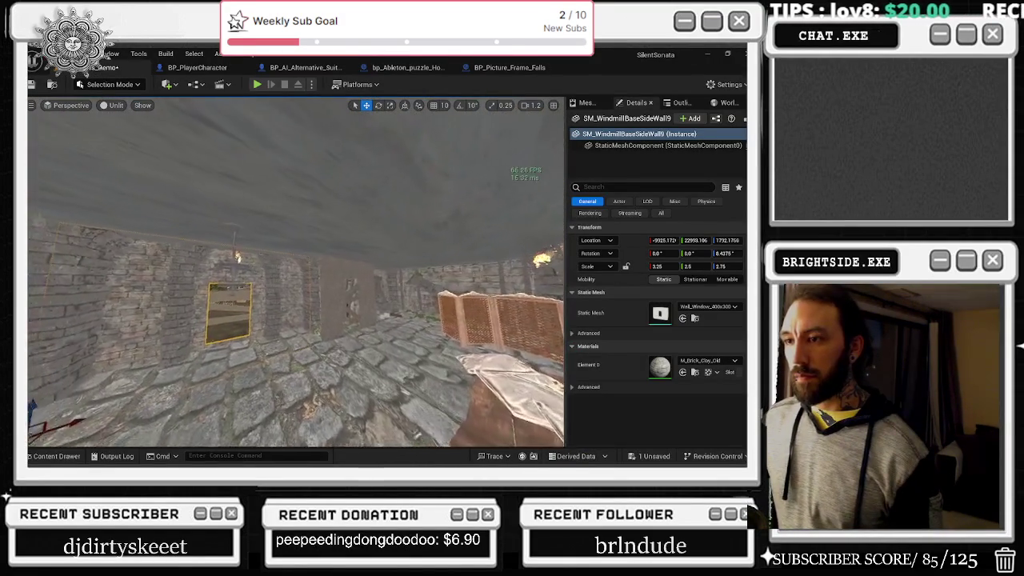
pyautogui.press('w')
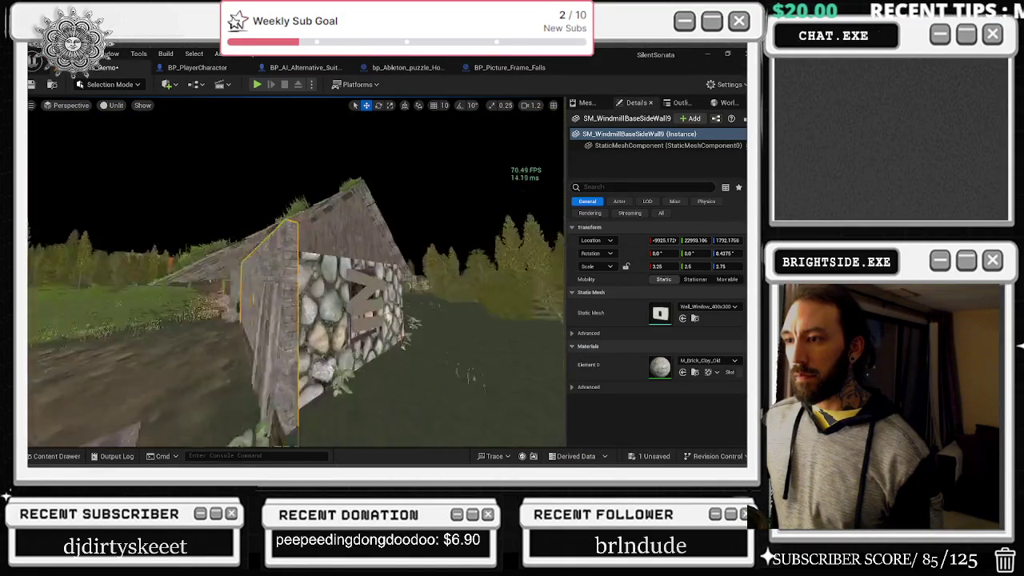
pyautogui.press('w')
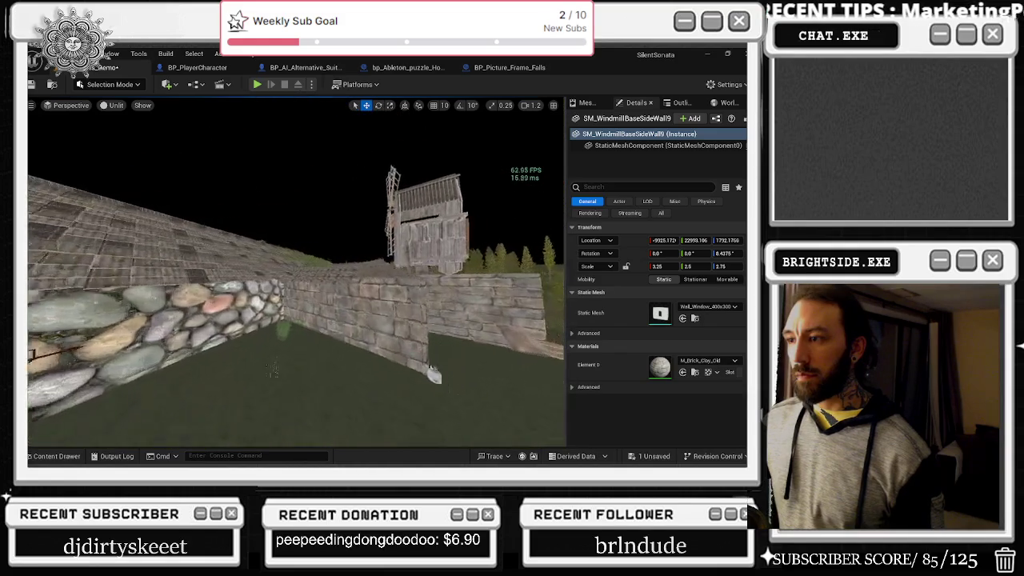
pyautogui.press('s')
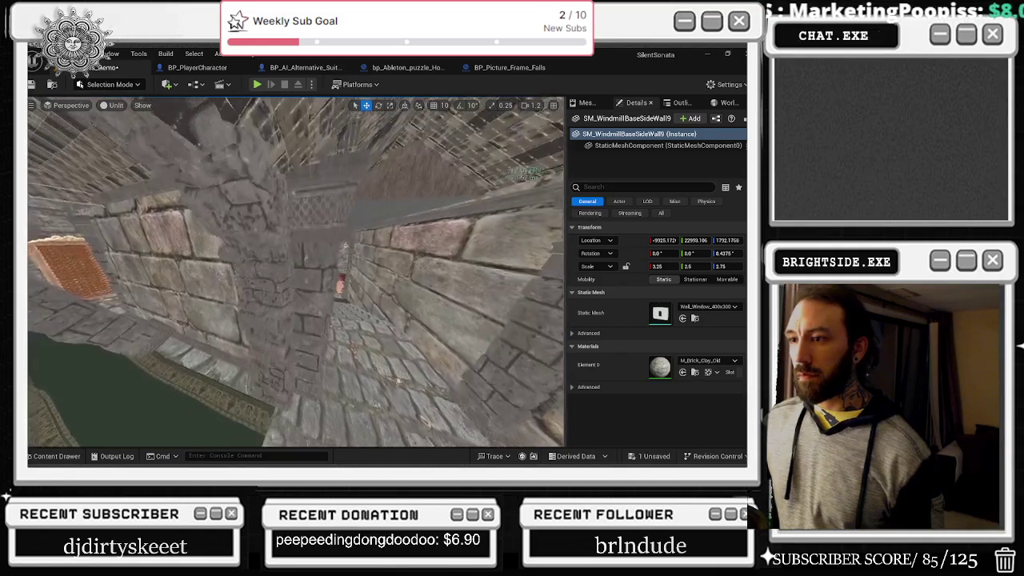
# - Select two corridor SM_Pillar actors and move them to the outer wall corner
pyautogui.click(302, 303)
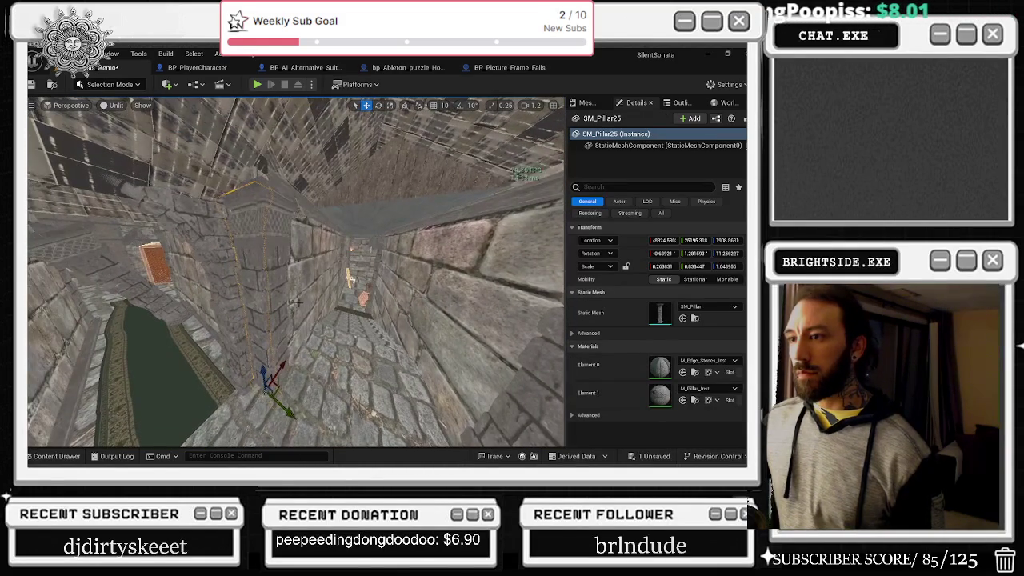
pyautogui.keyDown('ctrl'); pyautogui.click(284, 301); pyautogui.keyUp('ctrl')
pyautogui.press('f')
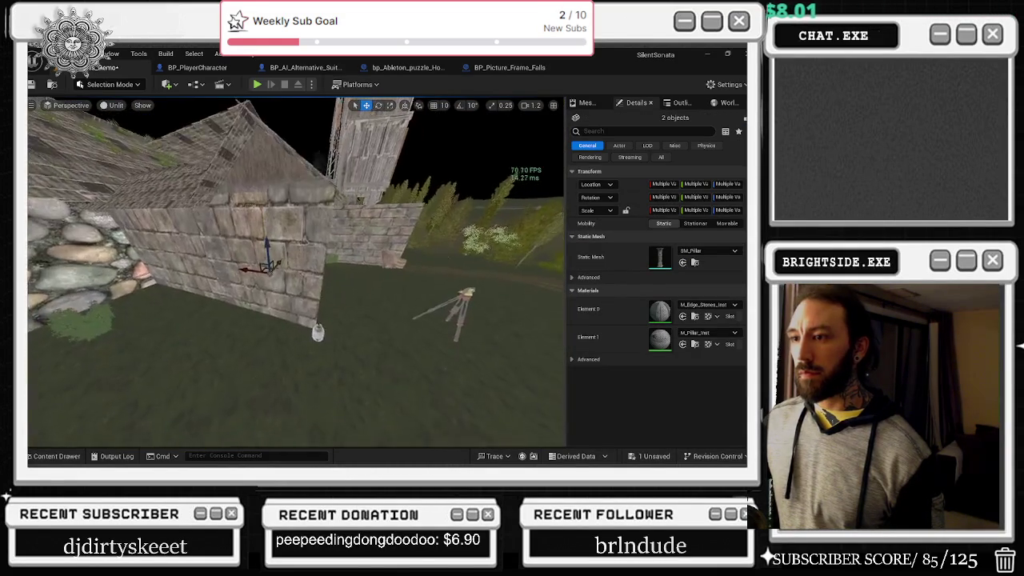
pyautogui.moveTo(248, 264)
pyautogui.mouseDown()
pyautogui.moveTo(242, 335)
pyautogui.moveTo(286, 334)
pyautogui.moveTo(271, 347)
pyautogui.moveTo(352, 336)
pyautogui.mouseUp()
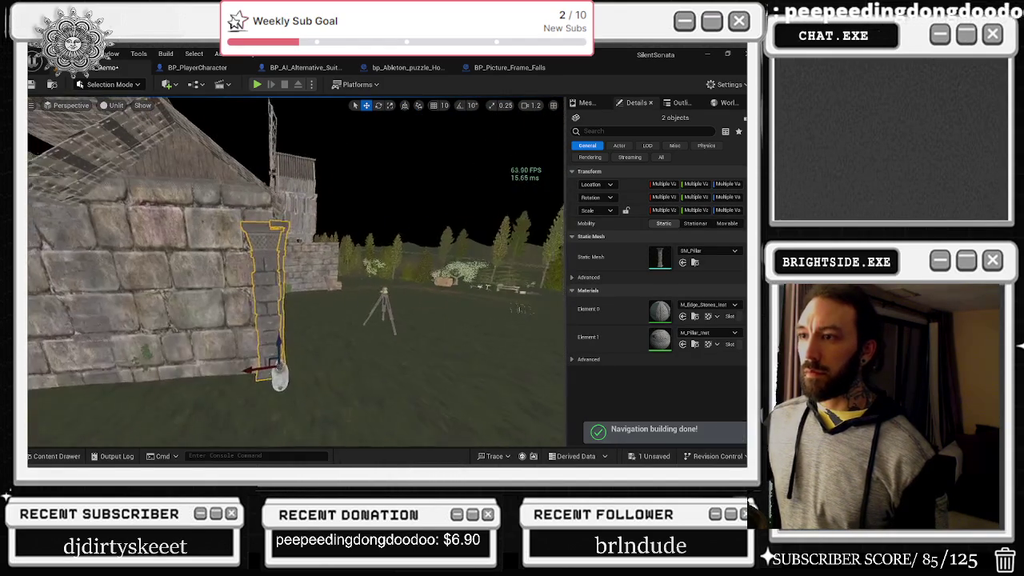
# - Scale the pillars taller on Z, fine-tuning SM_Pillar48 to a Z scale of 1.160823
pyautogui.press('r')
pyautogui.moveTo(282, 356); pyautogui.dragTo(281, 345)
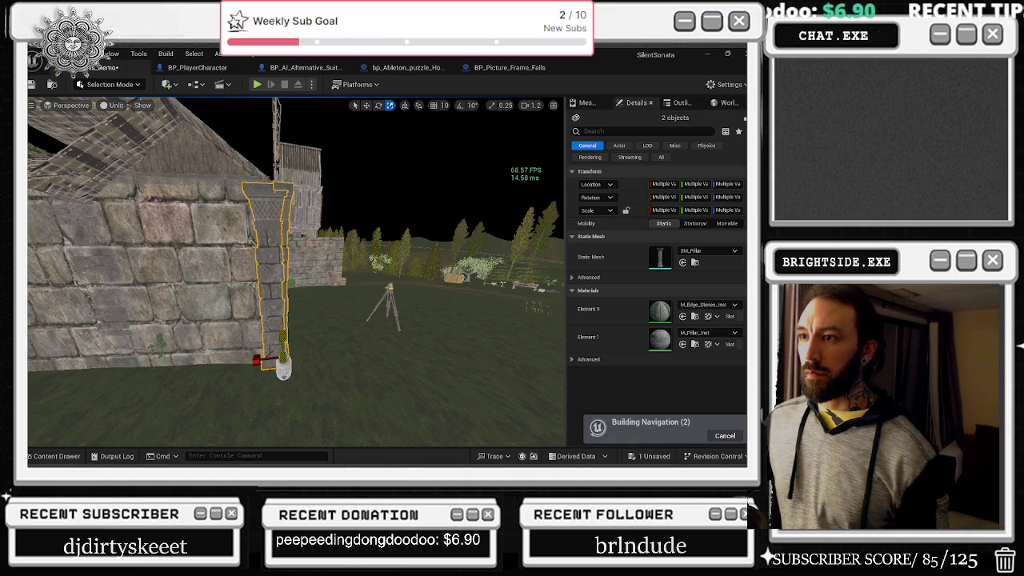
pyautogui.moveTo(288, 283); pyautogui.dragTo(326, 283)
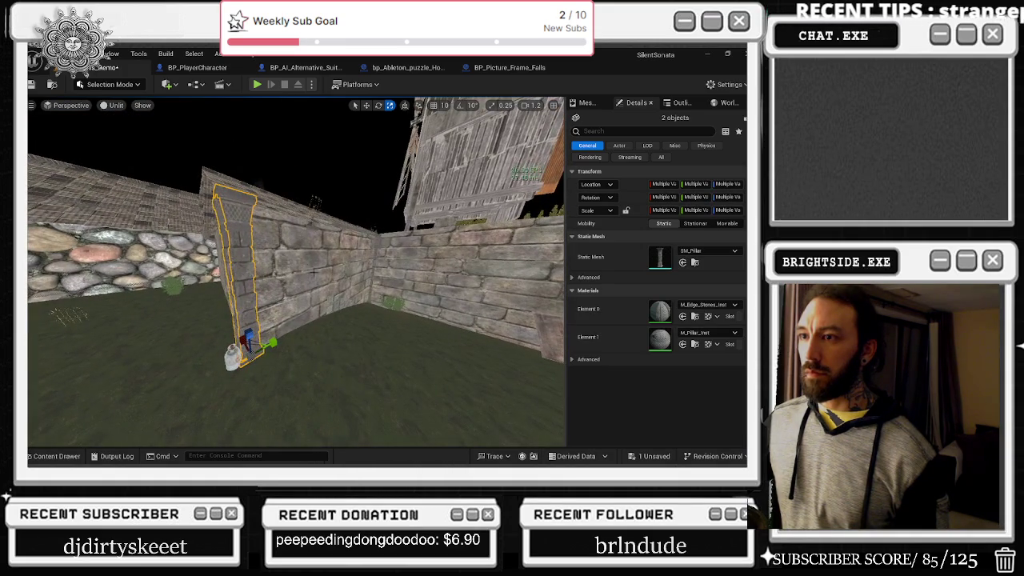
pyautogui.click(257, 360)
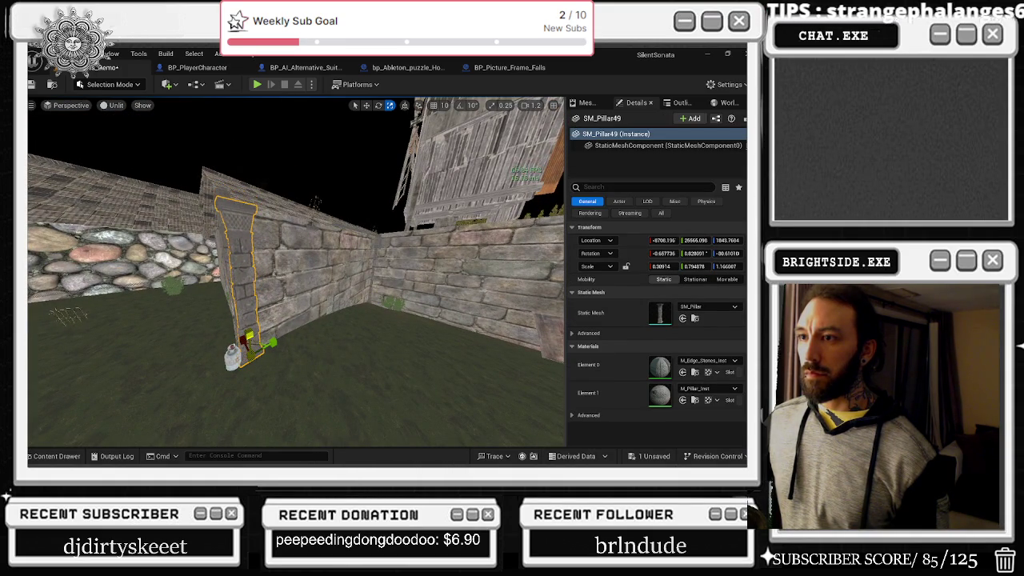
pyautogui.click(280, 264)
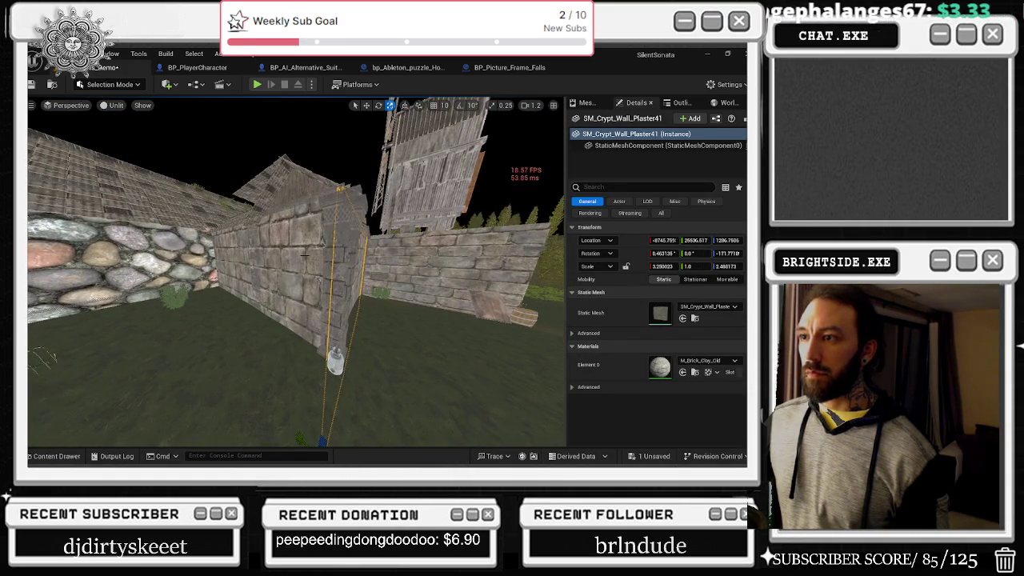
pyautogui.click(329, 335)
pyautogui.moveTo(329, 334); pyautogui.dragTo(330, 337)
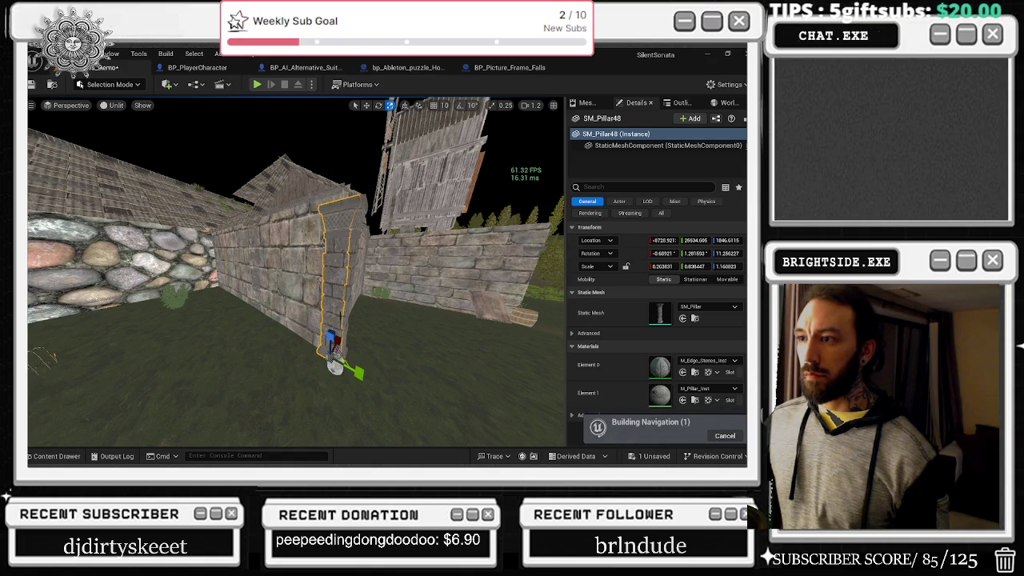
# - Move both stone pillars into the wall corner beside the tower and barrel
pyautogui.keyDown('ctrl'); pyautogui.click(347, 272); pyautogui.keyUp('ctrl')
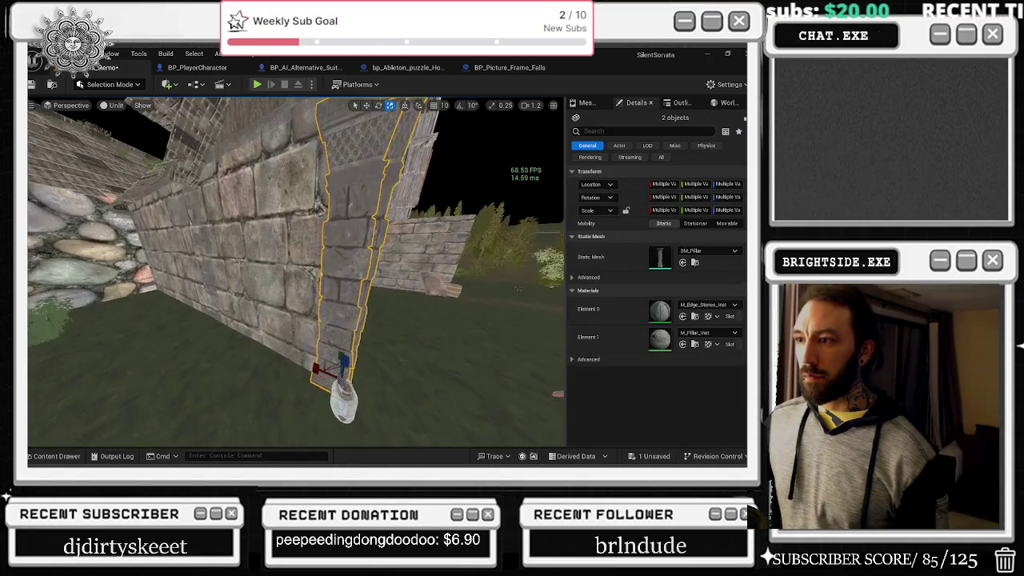
pyautogui.press('s')
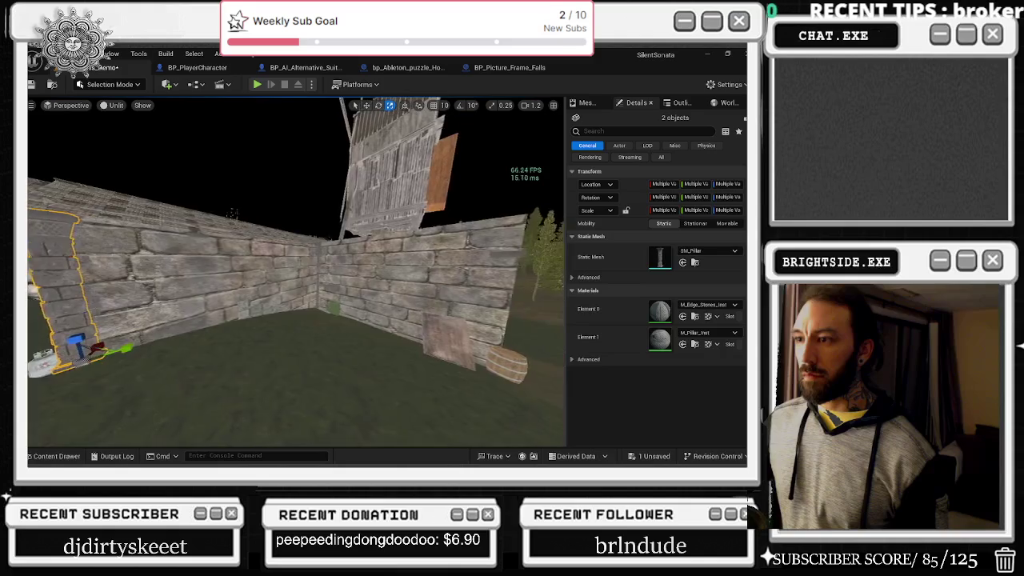
pyautogui.press('w')
pyautogui.press('e')
pyautogui.moveTo(164, 314)
pyautogui.mouseDown()
pyautogui.moveTo(144, 336)
pyautogui.moveTo(152, 344)
pyautogui.moveTo(387, 359)
pyautogui.mouseUp()
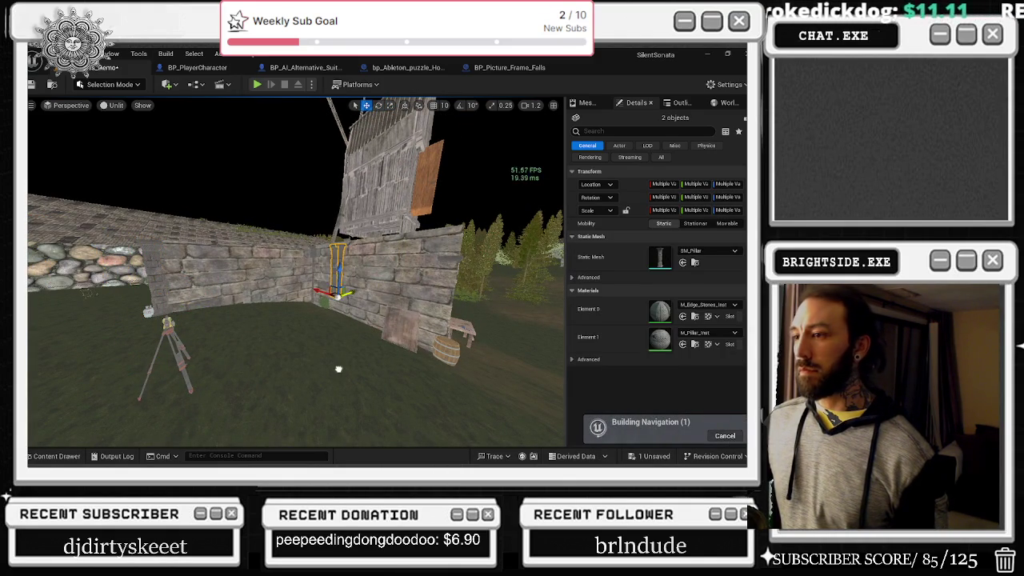
pyautogui.moveTo(370, 309)
pyautogui.mouseDown()
pyautogui.moveTo(265, 314)
pyautogui.moveTo(360, 342)
pyautogui.mouseUp()
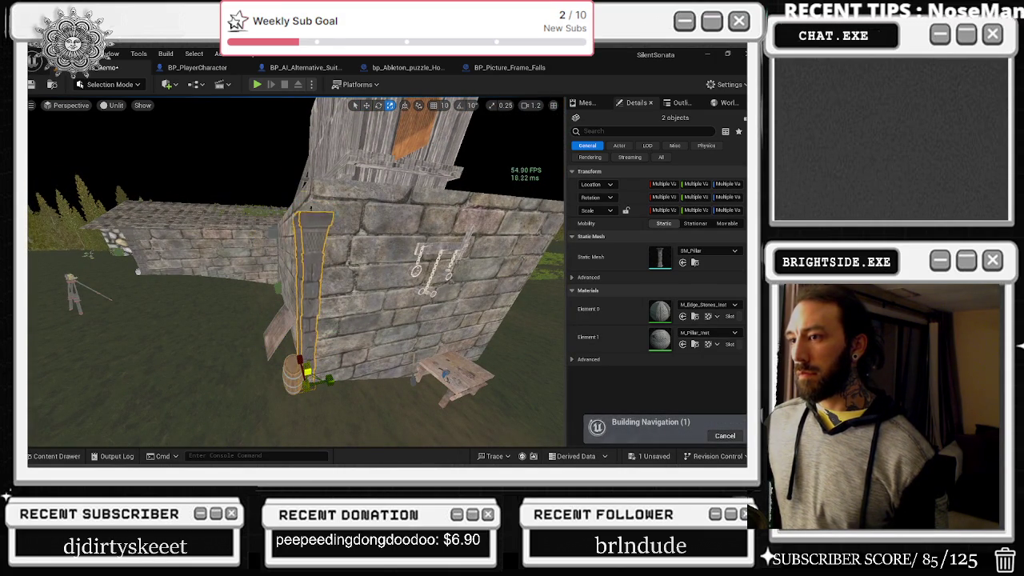
pyautogui.moveTo(338, 358)
pyautogui.mouseDown()
pyautogui.moveTo(280, 344)
pyautogui.moveTo(304, 332)
pyautogui.moveTo(288, 300)
pyautogui.moveTo(280, 341)
pyautogui.moveTo(308, 324)
pyautogui.moveTo(369, 324)
pyautogui.mouseUp()
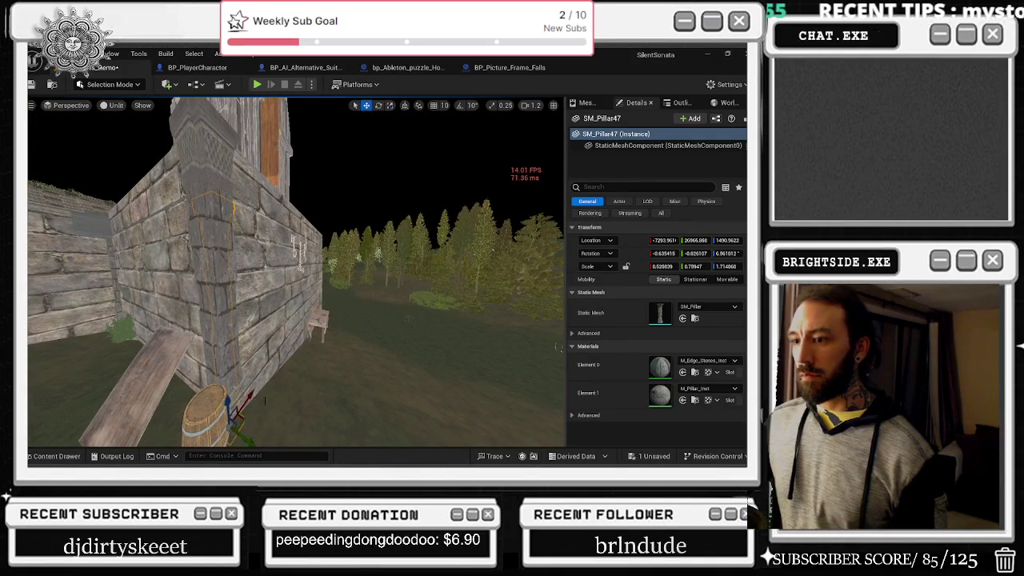
# - Undo the stray pillar move and shorten SM_Pillar50 slightly on Z
pyautogui.moveTo(255, 441); pyautogui.dragTo(256, 442)
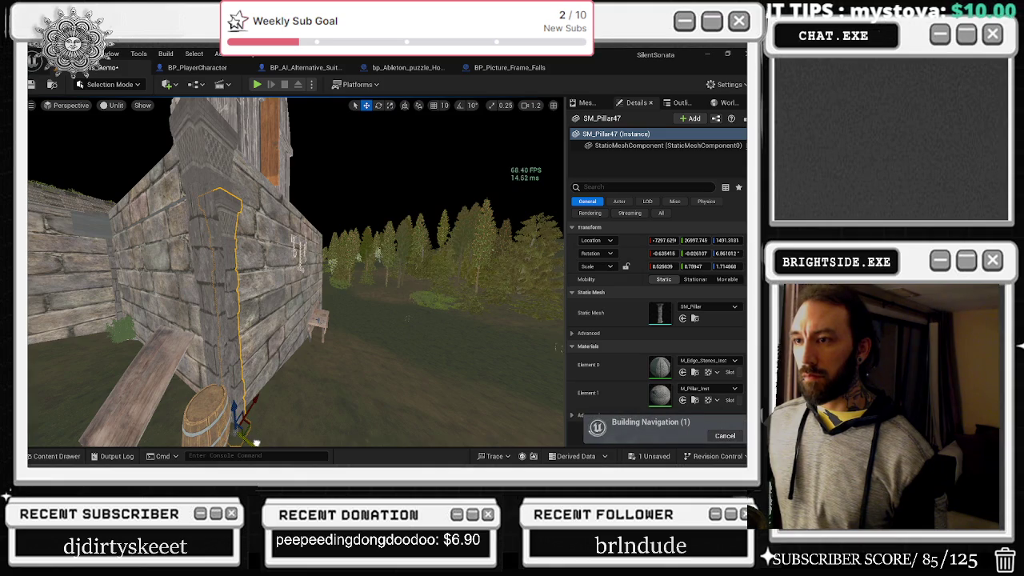
pyautogui.hotkey('ctrl', 'z')
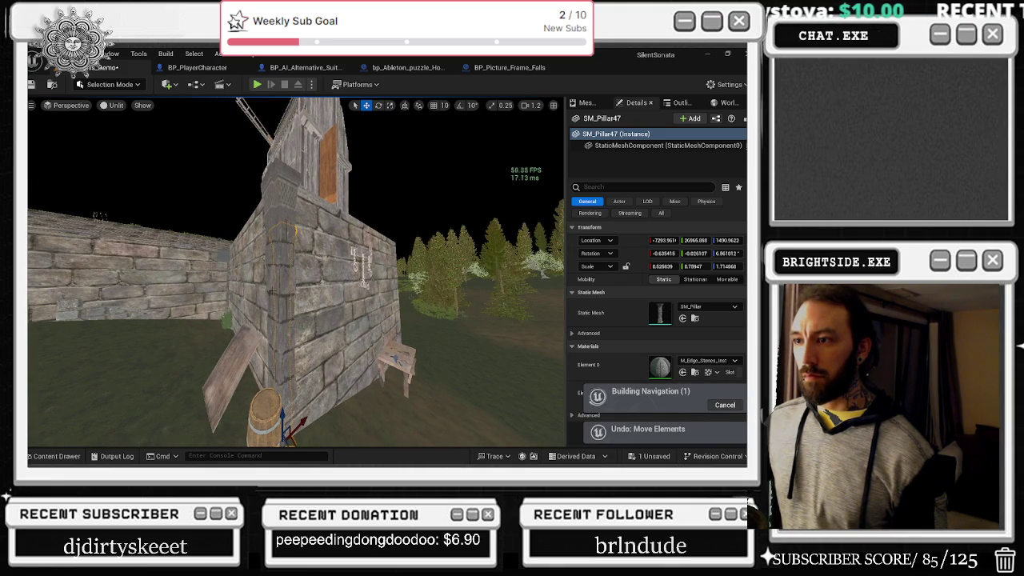
pyautogui.moveTo(294, 293); pyautogui.dragTo(490, 323)
pyautogui.press('f')
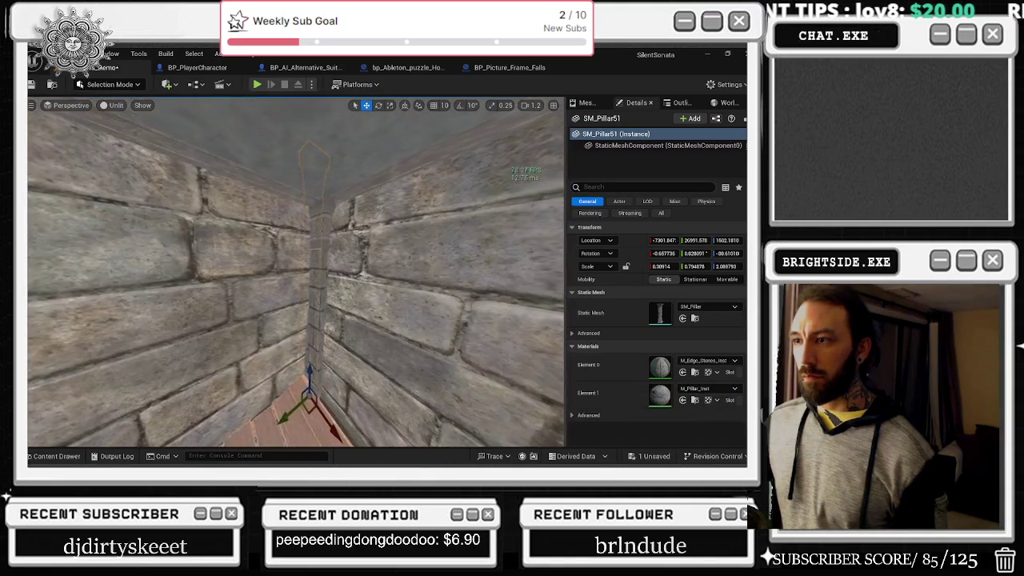
pyautogui.moveTo(296, 273)
pyautogui.mouseDown()
pyautogui.moveTo(372, 272)
pyautogui.moveTo(303, 288)
pyautogui.mouseUp()
pyautogui.moveTo(239, 228); pyautogui.dragTo(228, 260)
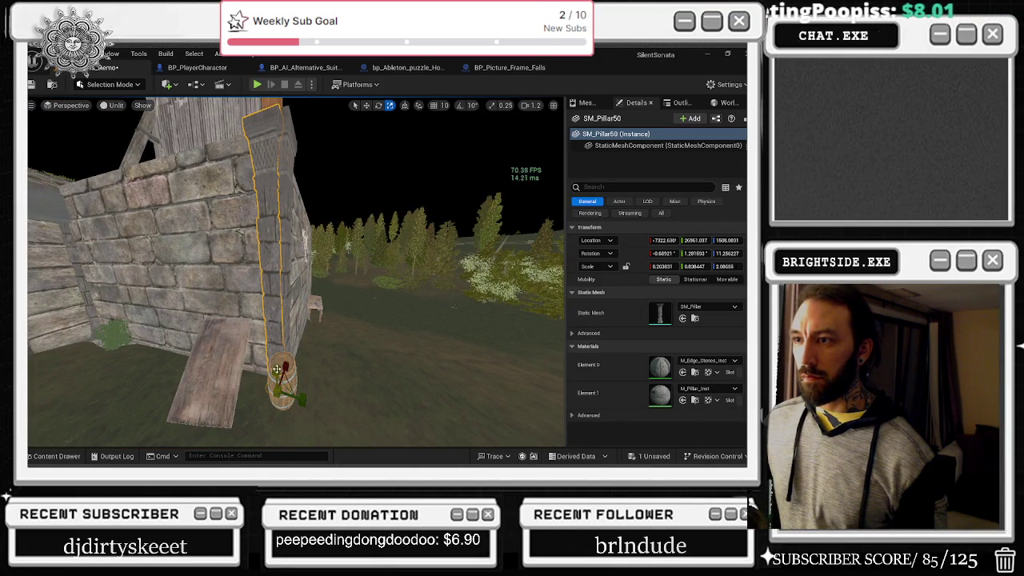
pyautogui.moveTo(276, 370); pyautogui.dragTo(277, 376)
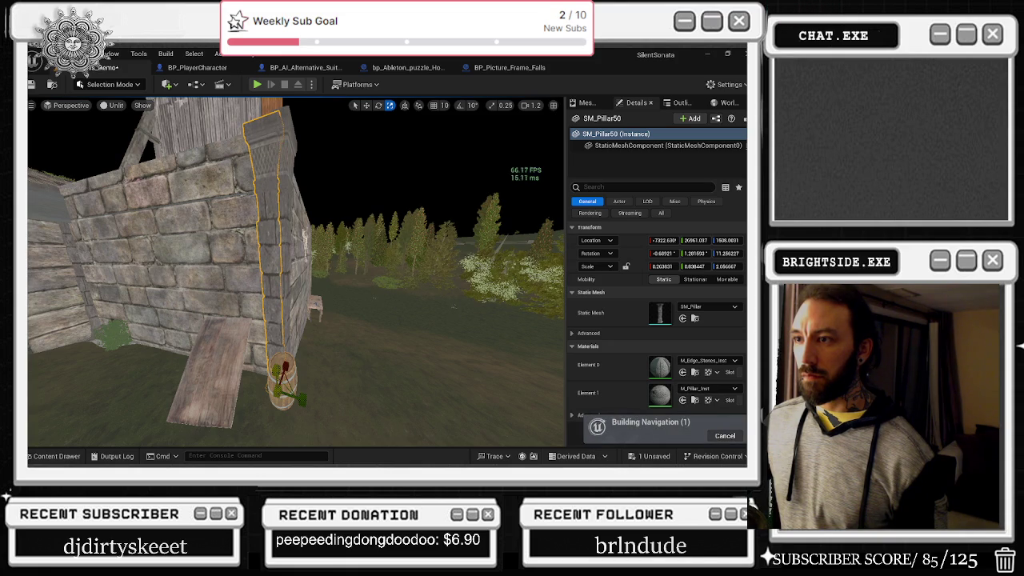
# - Move the pillar beside the barrel to the stone wall's right corner
pyautogui.click(379, 306)
pyautogui.moveTo(379, 307)
pyautogui.mouseDown()
pyautogui.moveTo(344, 311)
pyautogui.moveTo(310, 275)
pyautogui.mouseUp()
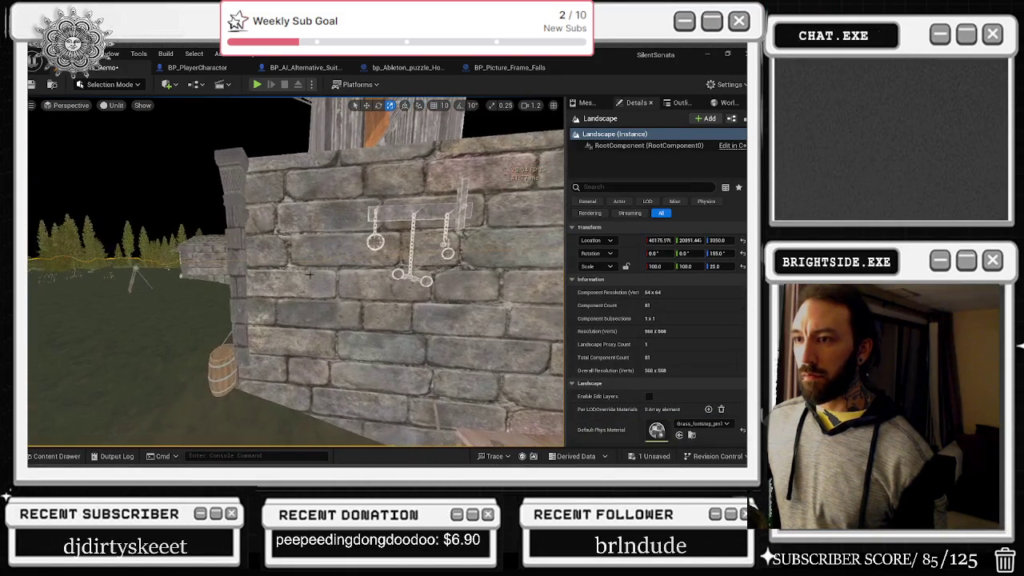
pyautogui.click(253, 256)
pyautogui.moveTo(253, 256)
pyautogui.mouseDown()
pyautogui.moveTo(249, 233)
pyautogui.moveTo(362, 250)
pyautogui.mouseUp()
pyautogui.keyDown('ctrl'); pyautogui.click(275, 228); pyautogui.keyUp('ctrl')
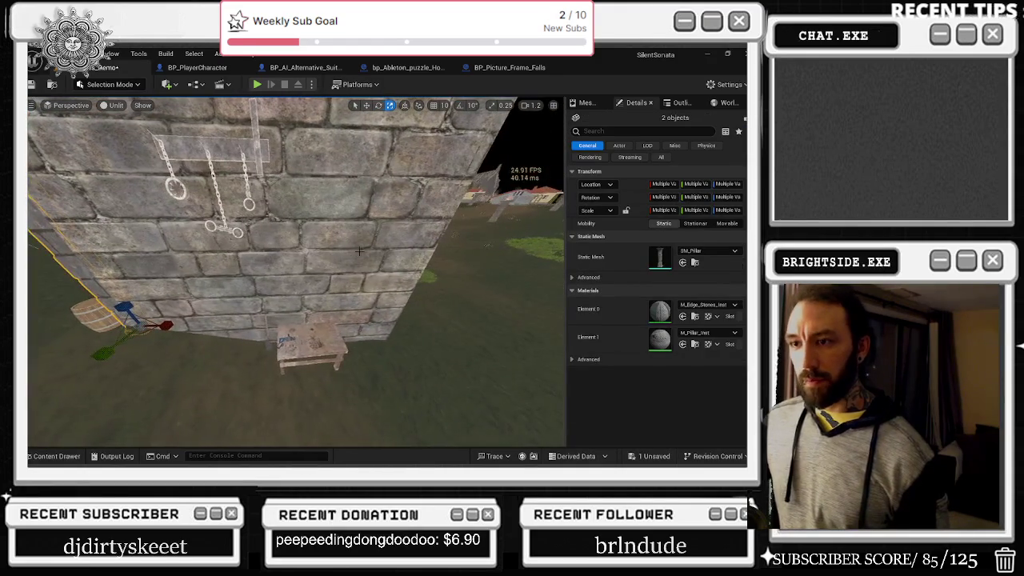
pyautogui.press('w')
pyautogui.moveTo(172, 330)
pyautogui.mouseDown()
pyautogui.moveTo(409, 350)
pyautogui.moveTo(370, 367)
pyautogui.moveTo(304, 346)
pyautogui.moveTo(240, 352)
pyautogui.moveTo(228, 339)
pyautogui.mouseUp()
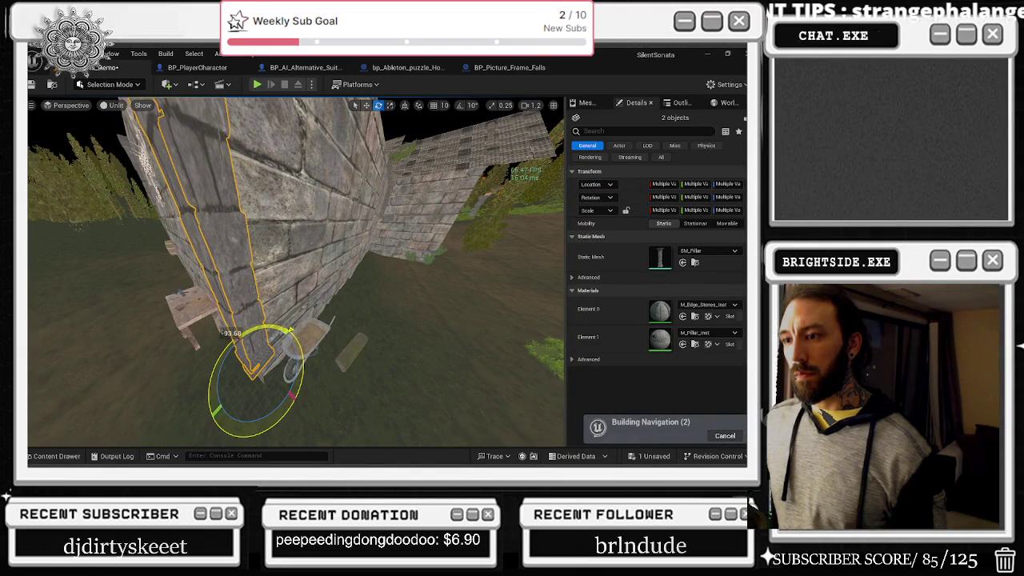
pyautogui.moveTo(260, 345)
pyautogui.mouseDown()
pyautogui.moveTo(286, 355)
pyautogui.moveTo(304, 391)
pyautogui.moveTo(325, 382)
pyautogui.moveTo(308, 348)
pyautogui.moveTo(318, 348)
pyautogui.moveTo(307, 346)
pyautogui.mouseUp()
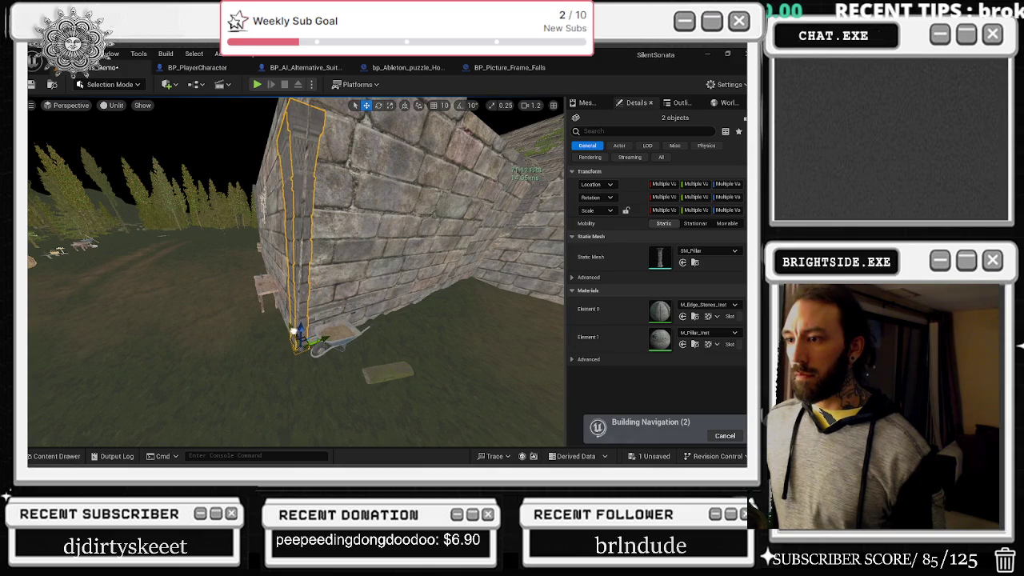
pyautogui.moveTo(302, 335)
pyautogui.mouseDown()
pyautogui.moveTo(298, 344)
pyautogui.moveTo(293, 336)
pyautogui.mouseUp()
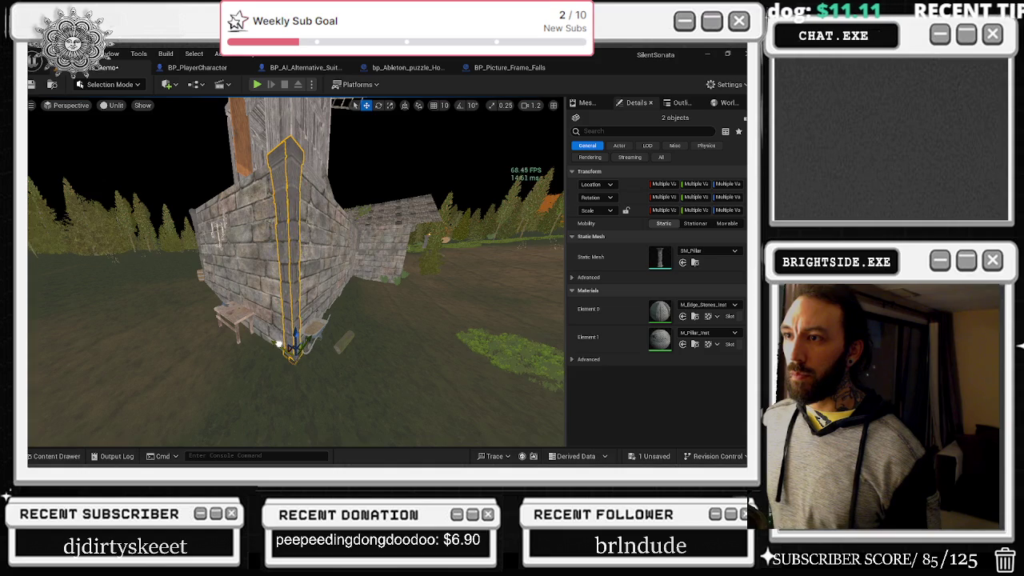
pyautogui.moveTo(280, 345)
pyautogui.mouseDown()
pyautogui.moveTo(288, 313)
pyautogui.moveTo(324, 309)
pyautogui.moveTo(323, 273)
pyautogui.mouseUp()
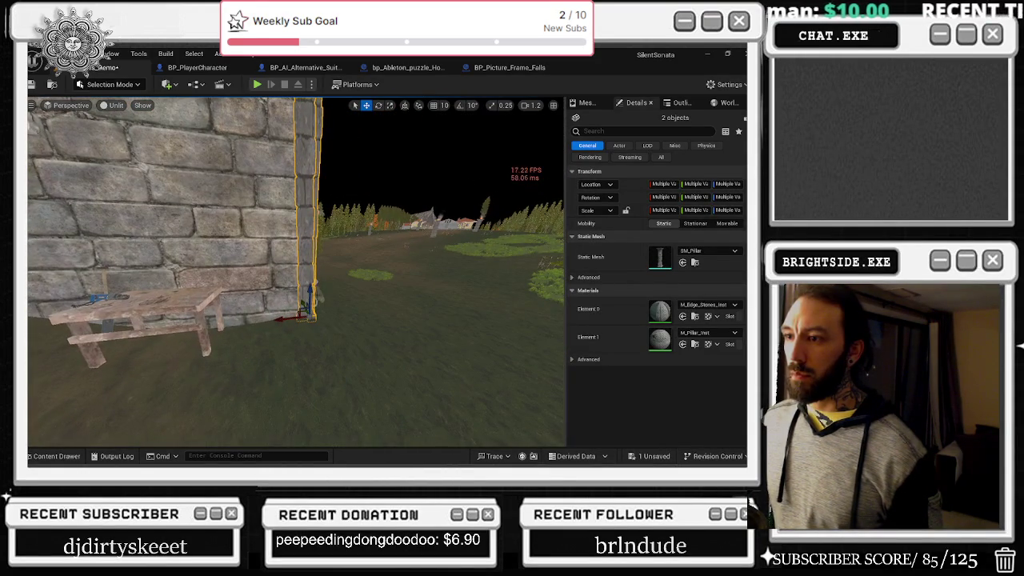
# - Frame SM_Pillar52 and nudge it along the stone wall
pyautogui.click(322, 272)
pyautogui.press('f')
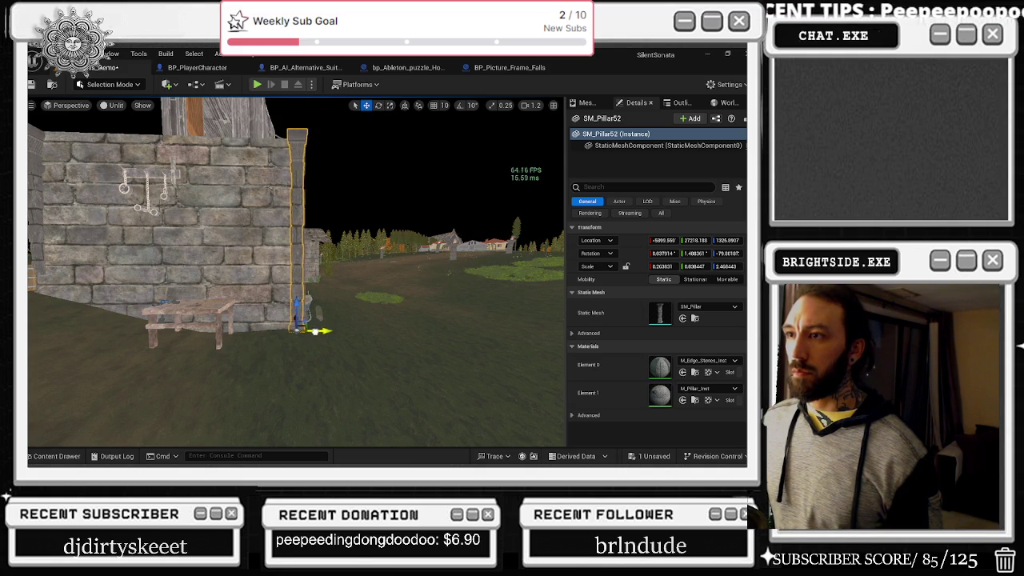
pyautogui.moveTo(308, 330)
pyautogui.mouseDown()
pyautogui.moveTo(192, 331)
pyautogui.moveTo(282, 289)
pyautogui.moveTo(312, 240)
pyautogui.moveTo(336, 272)
pyautogui.moveTo(284, 206)
pyautogui.moveTo(264, 204)
pyautogui.moveTo(272, 200)
pyautogui.moveTo(280, 204)
pyautogui.moveTo(232, 224)
pyautogui.moveTo(322, 234)
pyautogui.mouseUp()
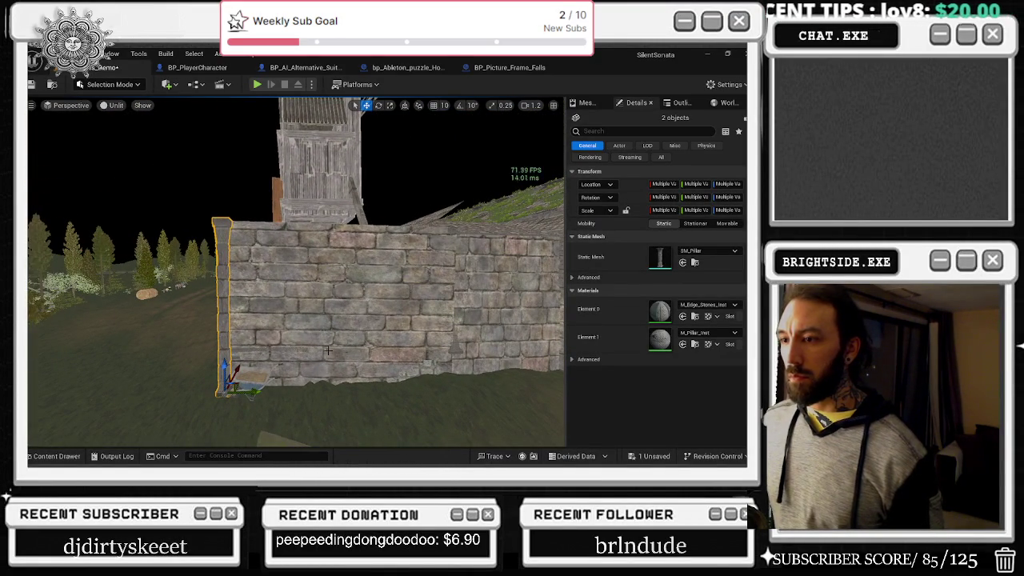
# - Slide SM_Pillar53 along the X axis into the wall corner, then locate SM_Pillar among the dungeon assets
pyautogui.click(224, 270)
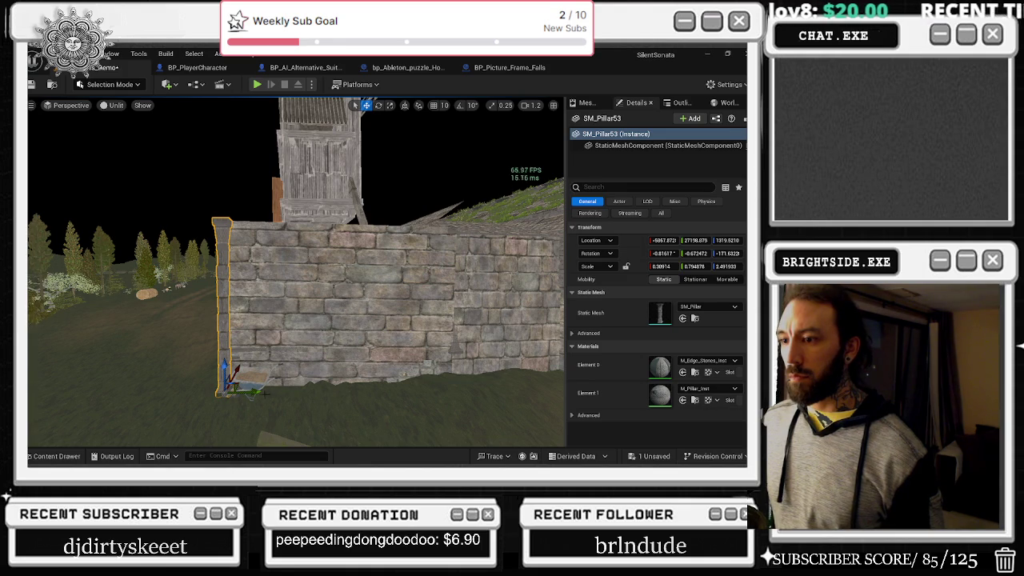
pyautogui.moveTo(405, 388)
pyautogui.mouseDown()
pyautogui.moveTo(480, 379)
pyautogui.moveTo(536, 340)
pyautogui.moveTo(342, 345)
pyautogui.mouseUp()
pyautogui.press('e')
pyautogui.press('w')
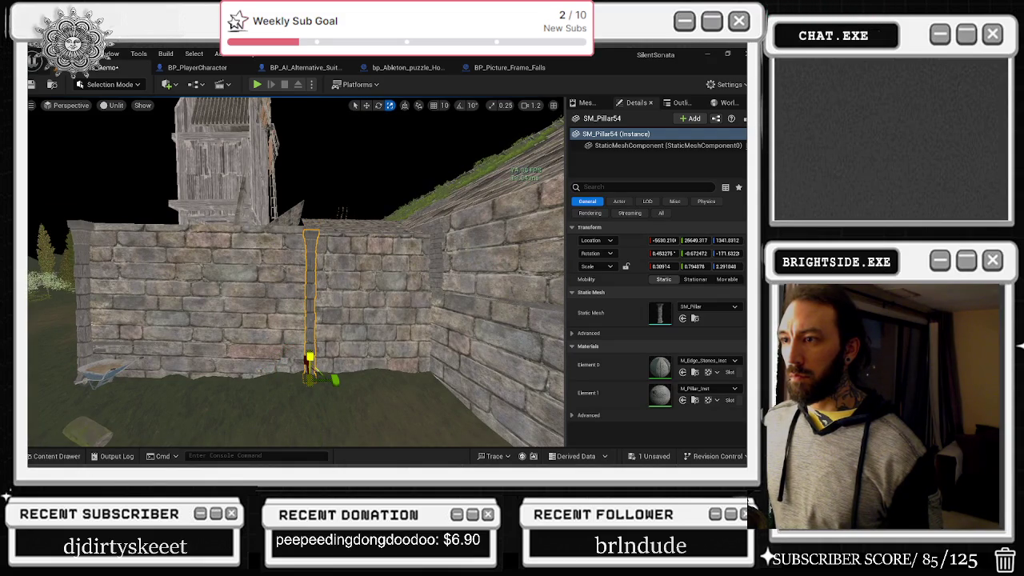
pyautogui.moveTo(342, 344)
pyautogui.mouseDown()
pyautogui.moveTo(288, 350)
pyautogui.moveTo(280, 336)
pyautogui.moveTo(264, 360)
pyautogui.moveTo(248, 344)
pyautogui.moveTo(235, 358)
pyautogui.moveTo(276, 336)
pyautogui.moveTo(240, 352)
pyautogui.mouseUp()
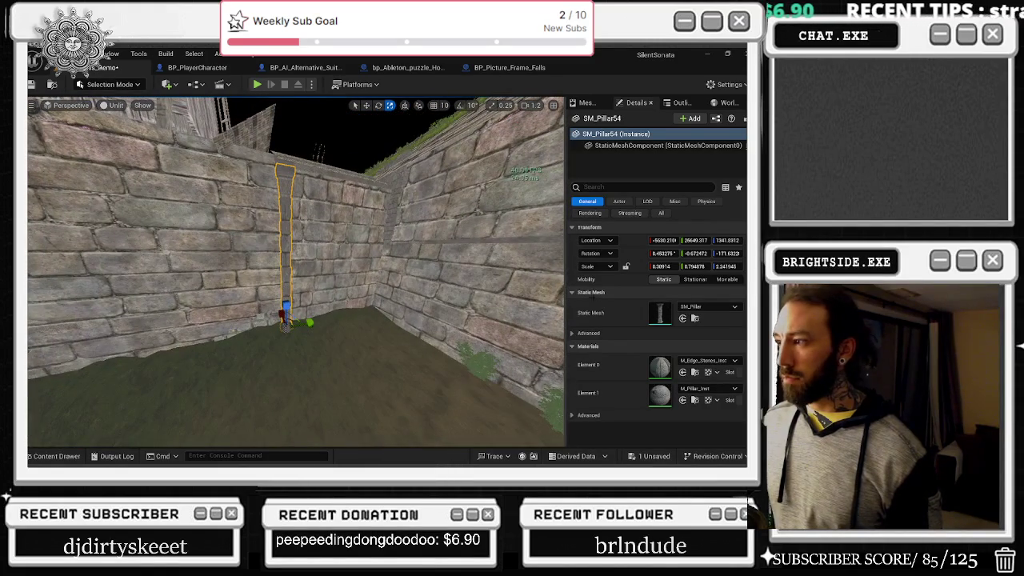
pyautogui.click(684, 319)
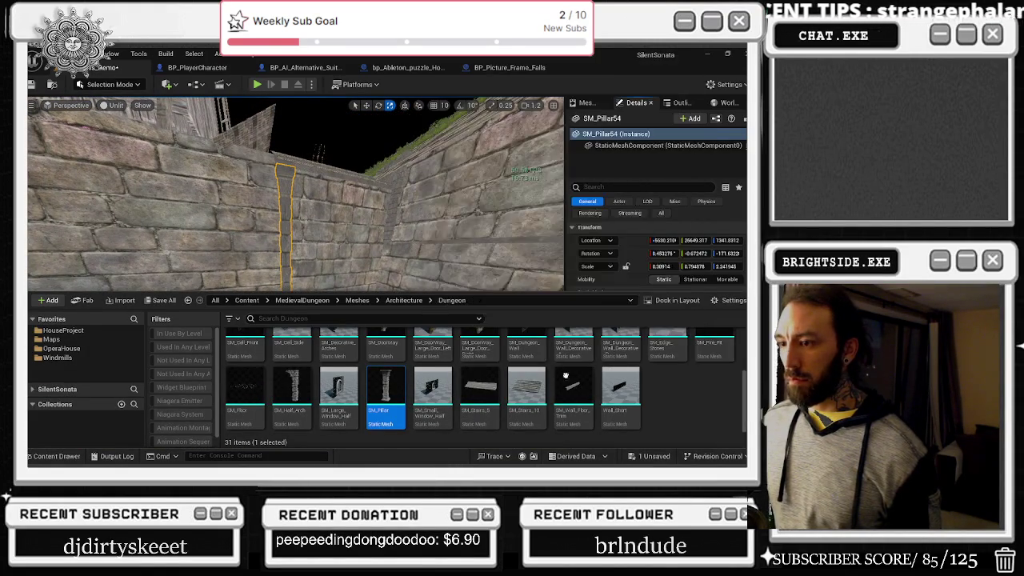
# - Browse the Dungeon architecture meshes in the Content Drawer to the SM_Pillar asset
pyautogui.scroll(1, 600, 341)
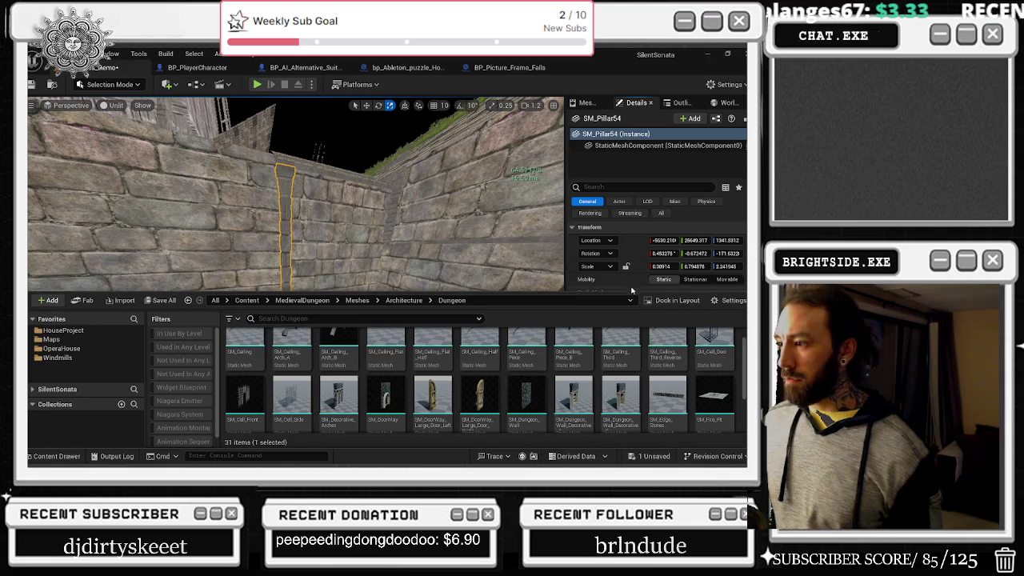
pyautogui.scroll(1, 652, 373)
pyautogui.scroll(-3, 568, 382)
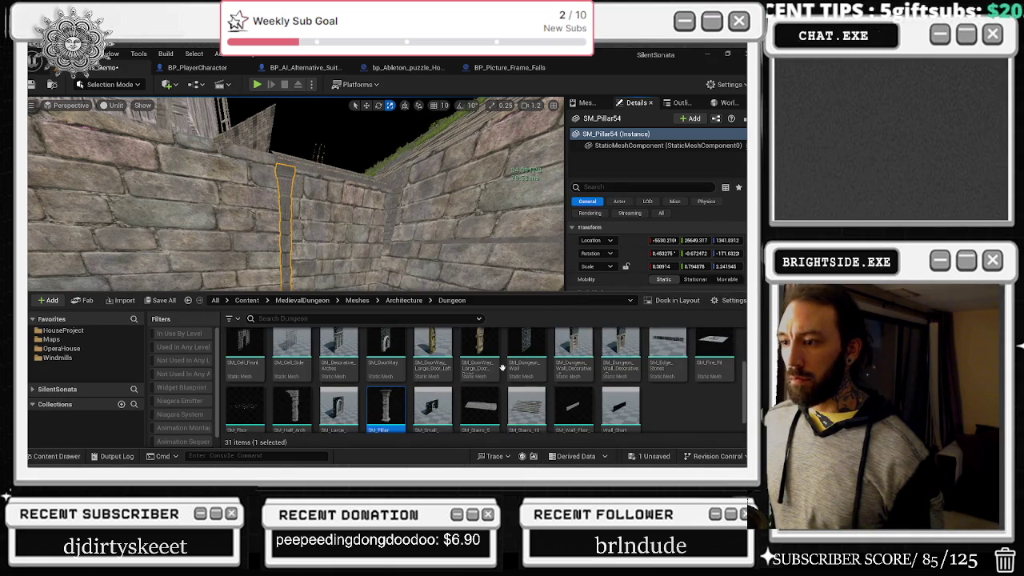
pyautogui.scroll(-1, 516, 390)
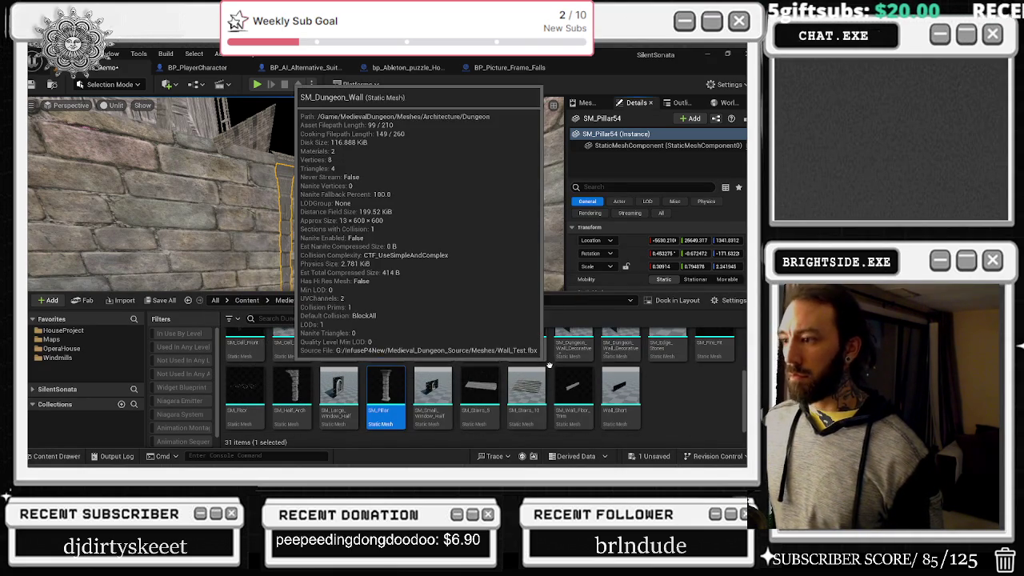
pyautogui.scroll(2, 585, 338)
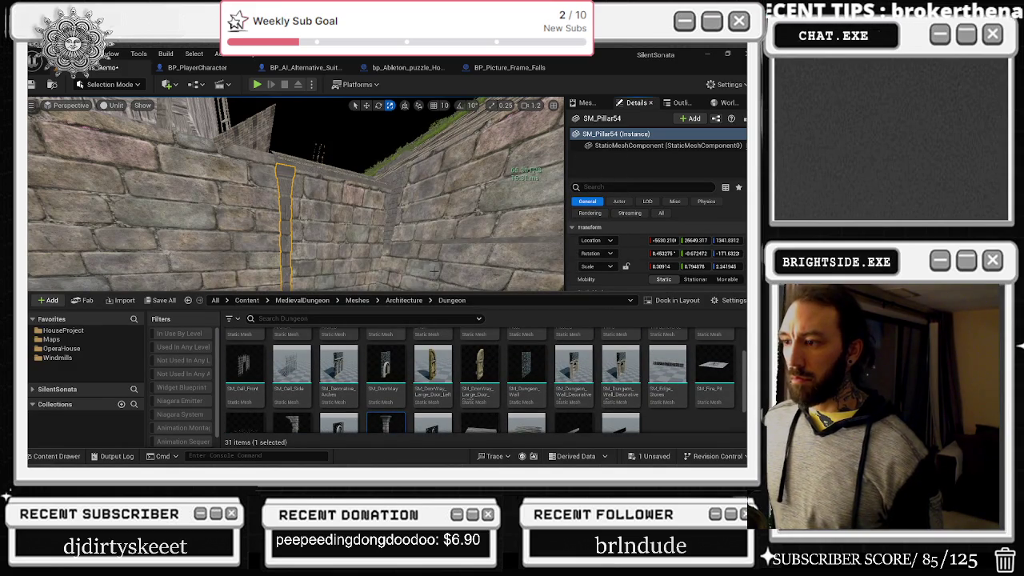
# - Place a copy of the pillar, SM_Pillar55, in the neighbouring corridor wall corner
pyautogui.moveTo(405, 254); pyautogui.dragTo(394, 273)
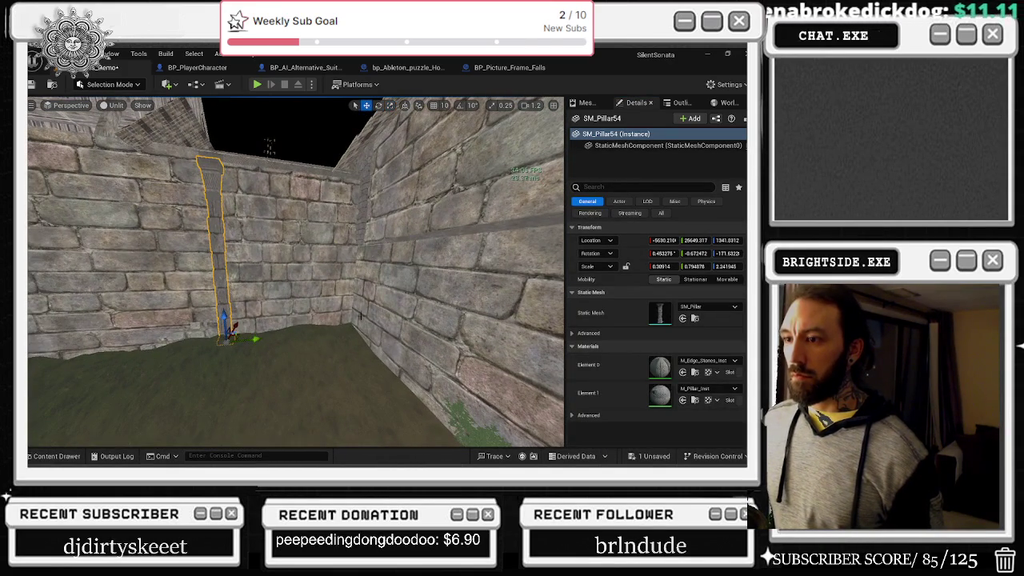
pyautogui.press('f')
pyautogui.moveTo(384, 264); pyautogui.dragTo(432, 264)
pyautogui.press('e')
pyautogui.moveTo(298, 389)
pyautogui.mouseDown()
pyautogui.moveTo(328, 340)
pyautogui.moveTo(296, 317)
pyautogui.moveTo(340, 314)
pyautogui.moveTo(328, 365)
pyautogui.mouseUp()
pyautogui.press('e')
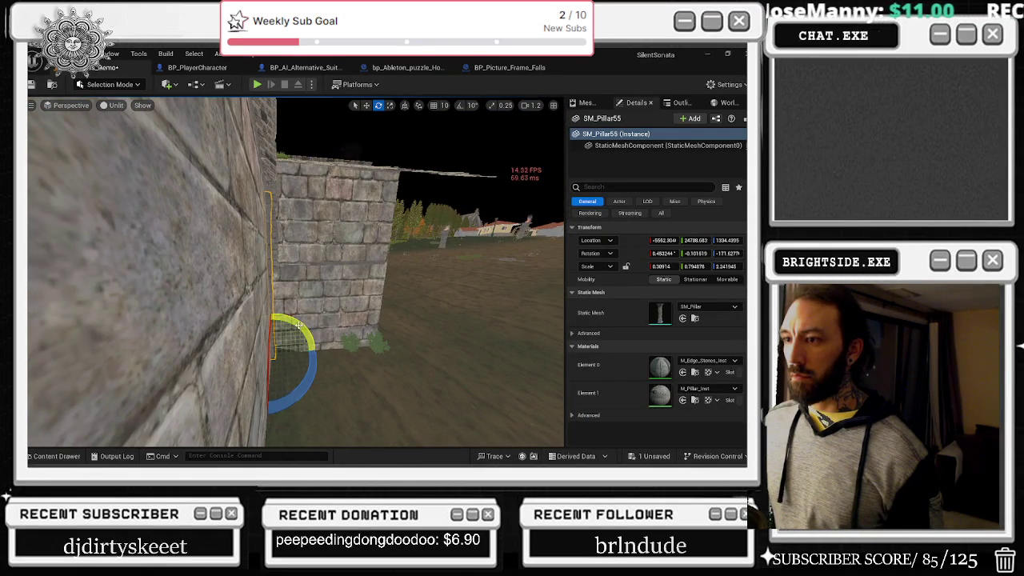
pyautogui.moveTo(299, 324); pyautogui.dragTo(292, 320)
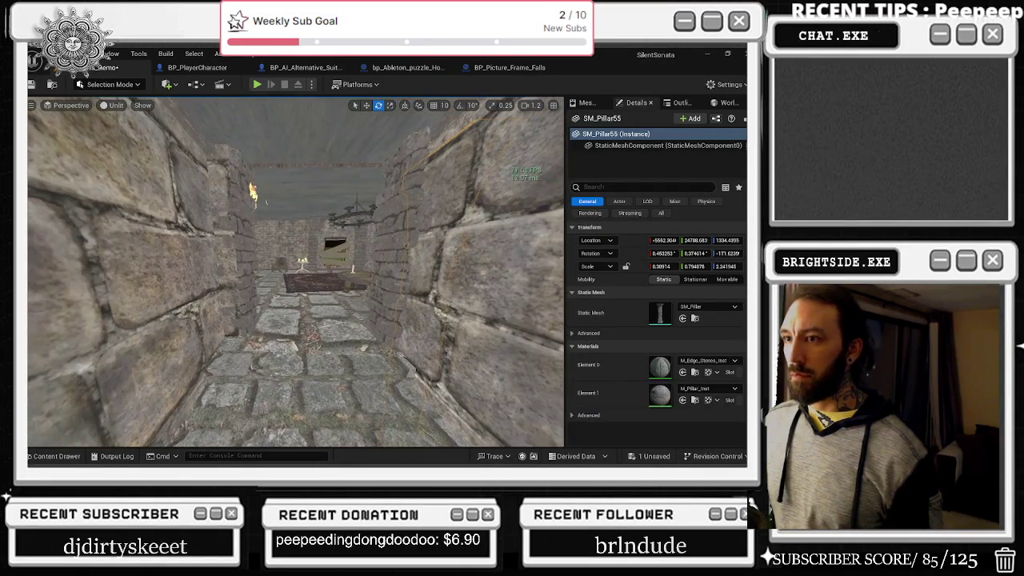
# - Duplicate the corner SM_Wall_Floor_Trim piece and slide the copy along the floor edge
pyautogui.click(226, 240)
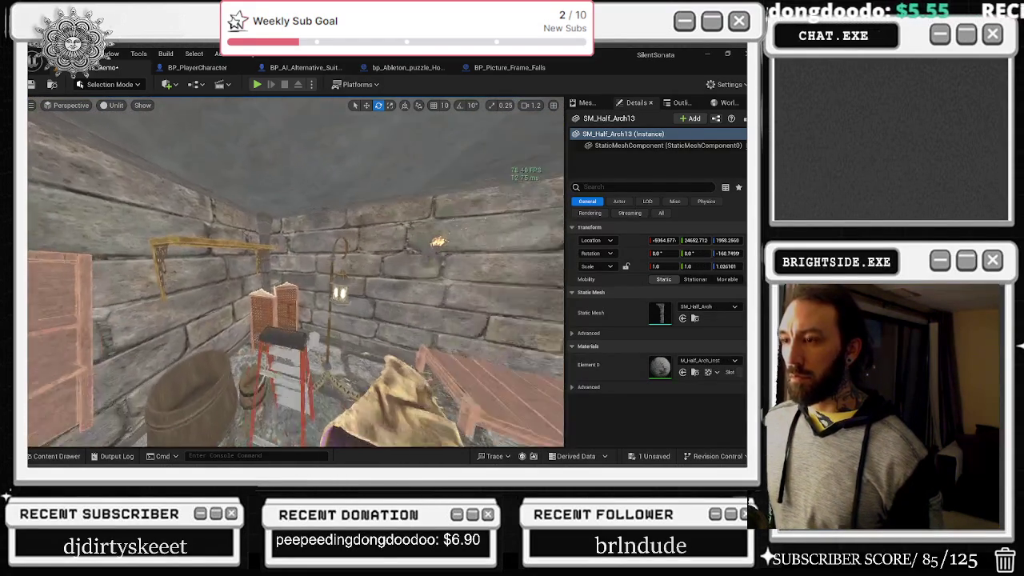
pyautogui.press('s')
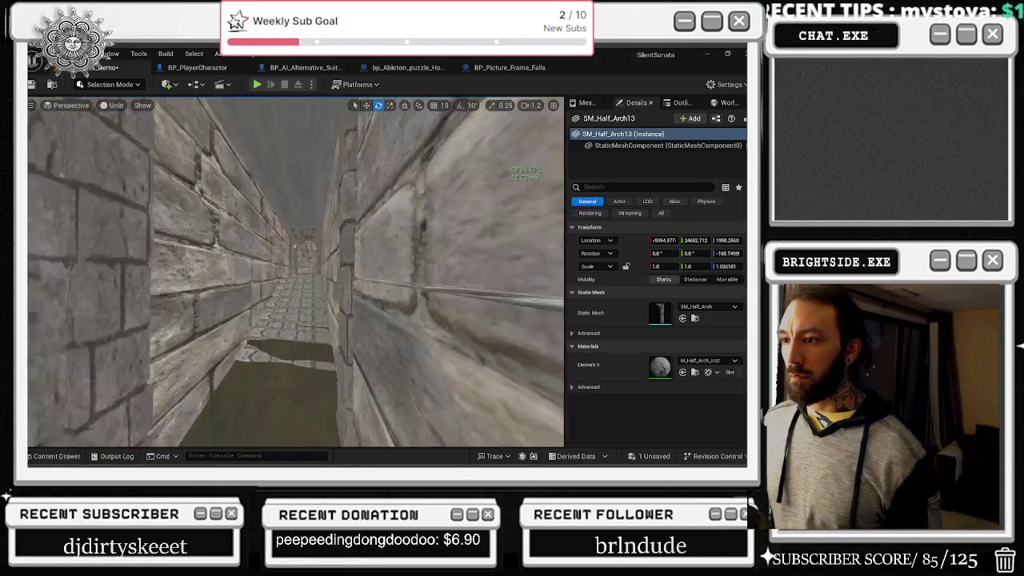
pyautogui.press('s')
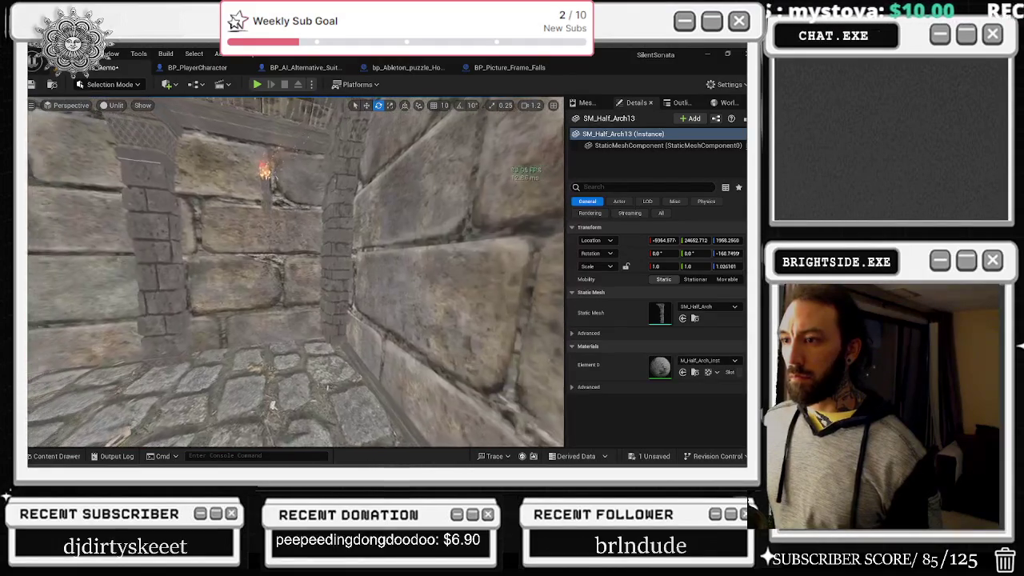
pyautogui.moveTo(281, 299); pyautogui.dragTo(281, 299)
pyautogui.click(281, 298)
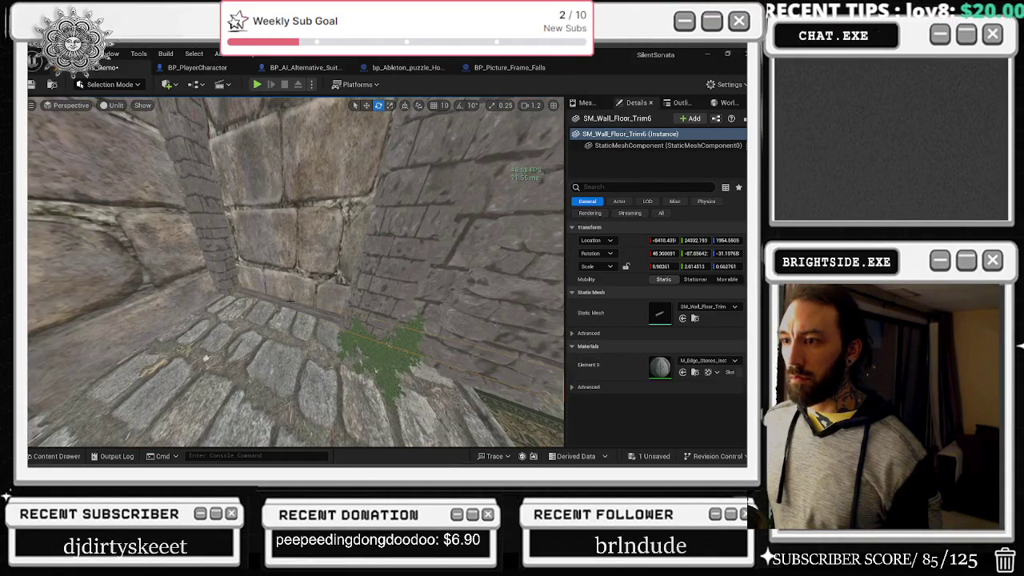
pyautogui.press('w')
pyautogui.hotkey('ctrl', 'd')
pyautogui.moveTo(380, 267); pyautogui.dragTo(357, 307)
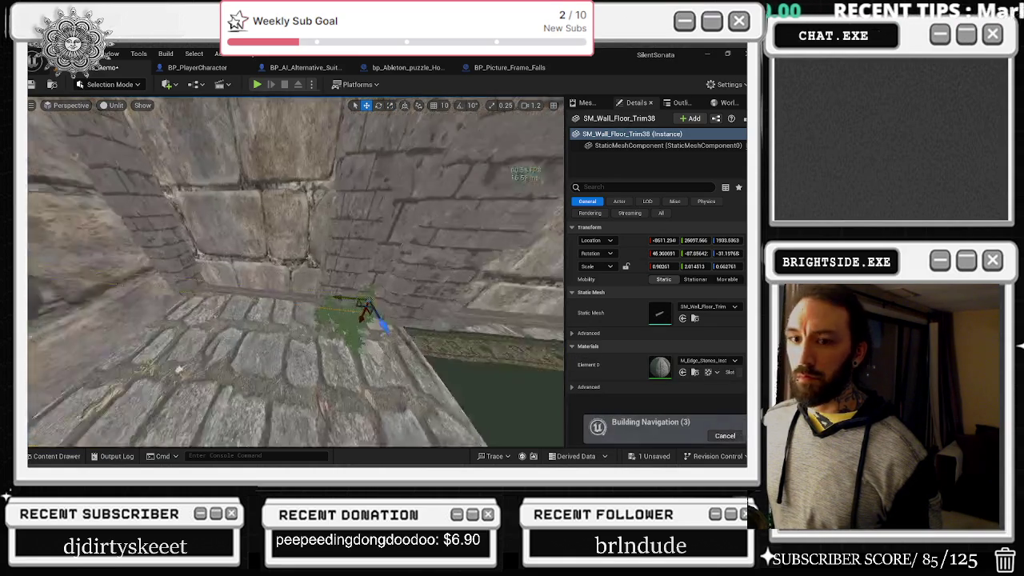
pyautogui.moveTo(400, 277); pyautogui.dragTo(239, 307)
# - Rotate the new trim to follow the wall and shorten it to about half length
pyautogui.press('e')
pyautogui.moveTo(368, 296)
pyautogui.mouseDown()
pyautogui.moveTo(334, 317)
pyautogui.moveTo(460, 376)
pyautogui.moveTo(448, 360)
pyautogui.mouseUp()
pyautogui.press('w')
pyautogui.press('r')
pyautogui.moveTo(384, 298)
pyautogui.mouseDown()
pyautogui.moveTo(369, 304)
pyautogui.moveTo(429, 314)
pyautogui.moveTo(433, 247)
pyautogui.moveTo(421, 250)
pyautogui.mouseUp()
pyautogui.press('e')
pyautogui.press('w')
pyautogui.press('e')
pyautogui.press('r')
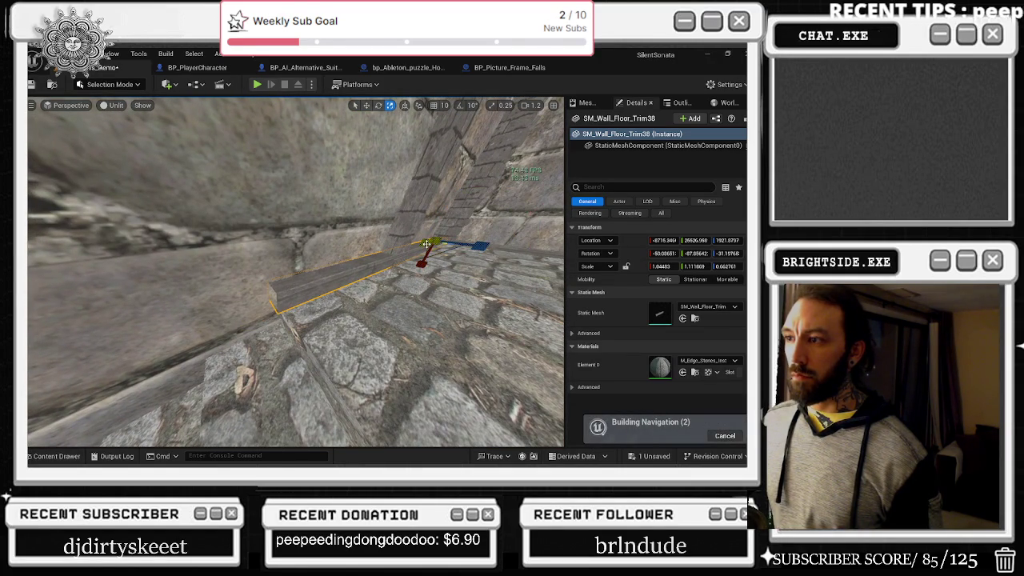
# - Move SM_Wall_Floor_Trim39 further up the corridor, ending at scale 1.04483 × 0.609729 × 0.662761
pyautogui.moveTo(428, 242)
pyautogui.mouseDown()
pyautogui.moveTo(298, 237)
pyautogui.moveTo(449, 338)
pyautogui.moveTo(320, 328)
pyautogui.mouseUp()
pyautogui.press('w')
pyautogui.press('e')
pyautogui.moveTo(496, 304); pyautogui.dragTo(496, 304)
pyautogui.press('r')
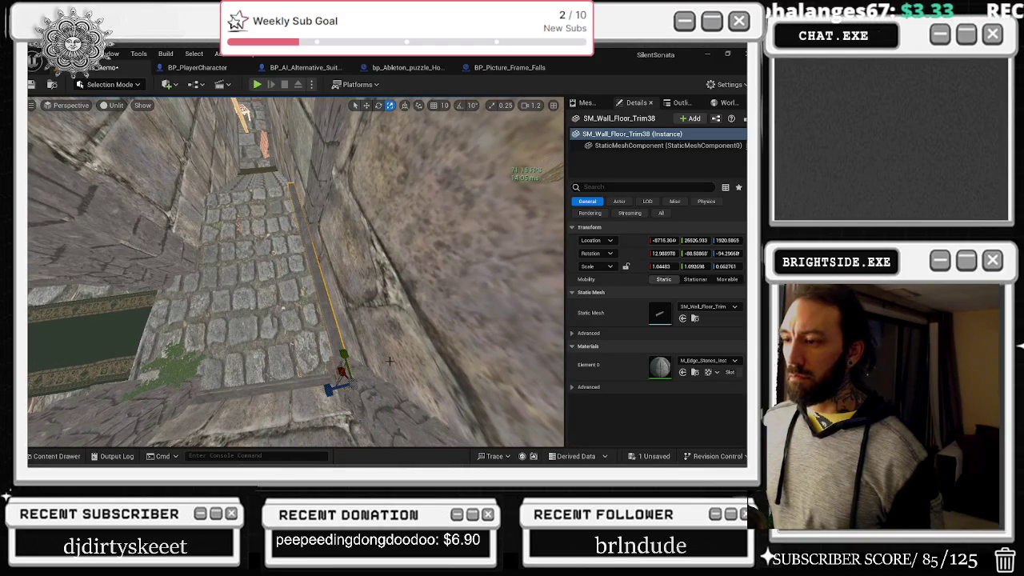
pyautogui.press('w')
pyautogui.moveTo(342, 369)
pyautogui.mouseDown()
pyautogui.moveTo(312, 223)
pyautogui.moveTo(200, 242)
pyautogui.moveTo(213, 240)
pyautogui.moveTo(279, 304)
pyautogui.moveTo(268, 300)
pyautogui.moveTo(272, 276)
pyautogui.moveTo(248, 280)
pyautogui.moveTo(288, 264)
pyautogui.moveTo(272, 284)
pyautogui.moveTo(256, 281)
pyautogui.mouseUp()
pyautogui.press('r')
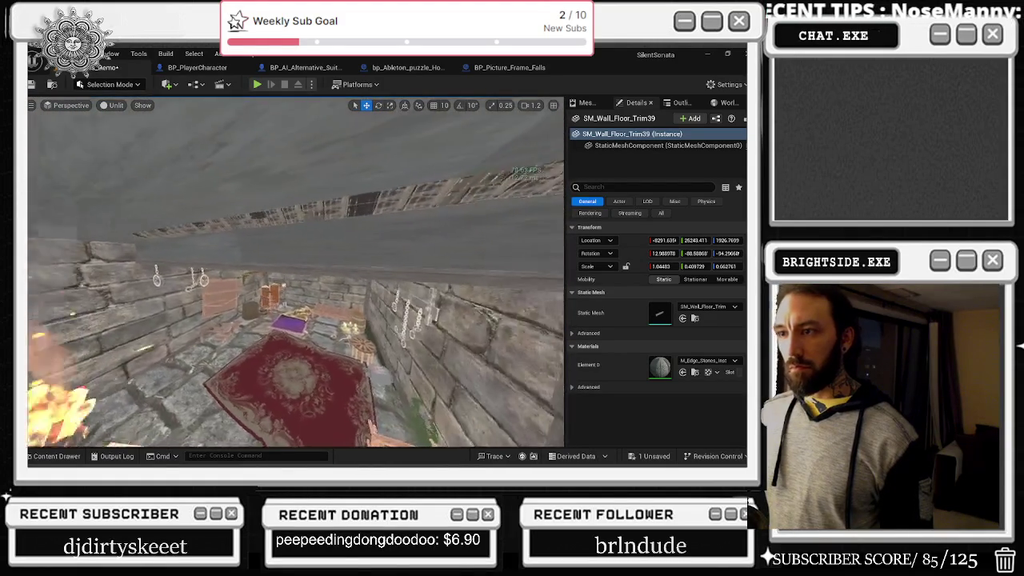
# - Search the Dungeon assets for 'pillaer', then bring up the Epic Games Launcher window
pyautogui.press('w')
pyautogui.press('w')
pyautogui.click(57, 456)
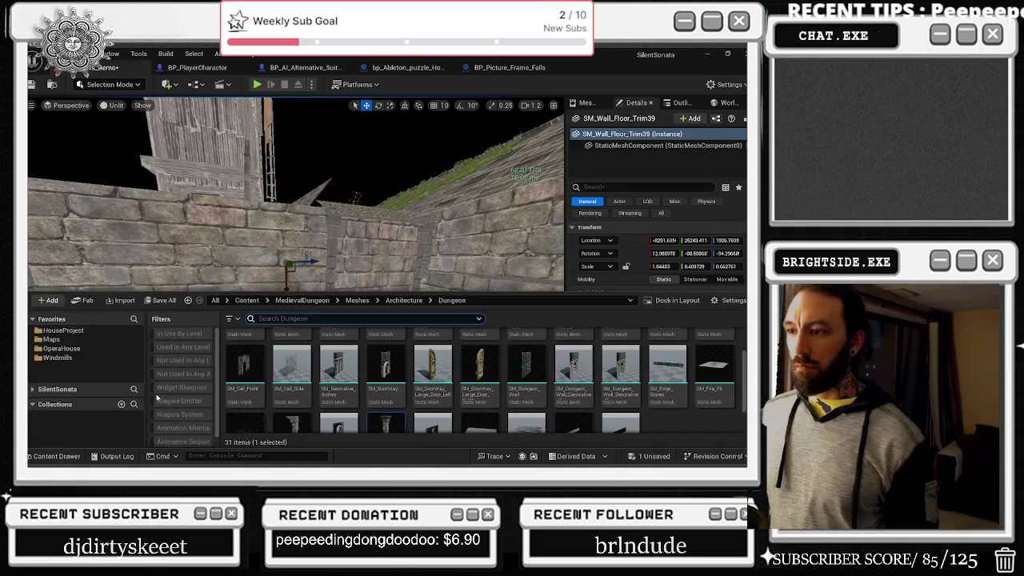
pyautogui.write('pillar')
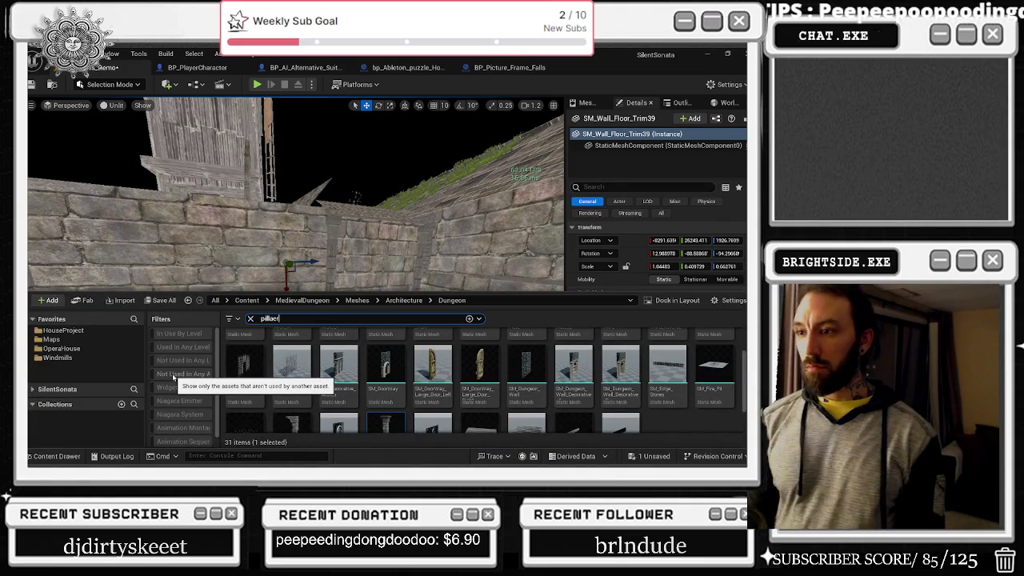
pyautogui.write('er')
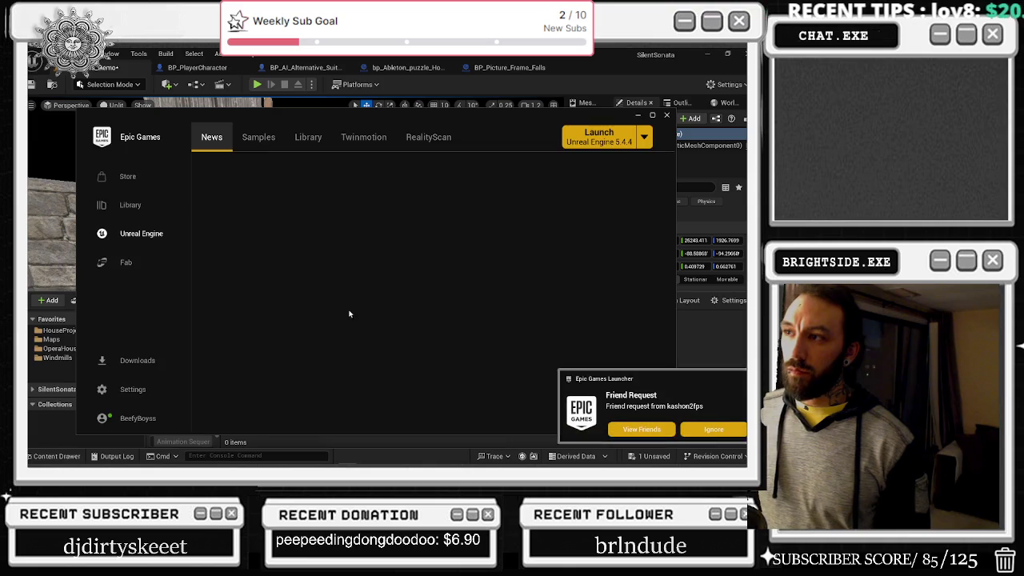
pyautogui.click(652, 114)
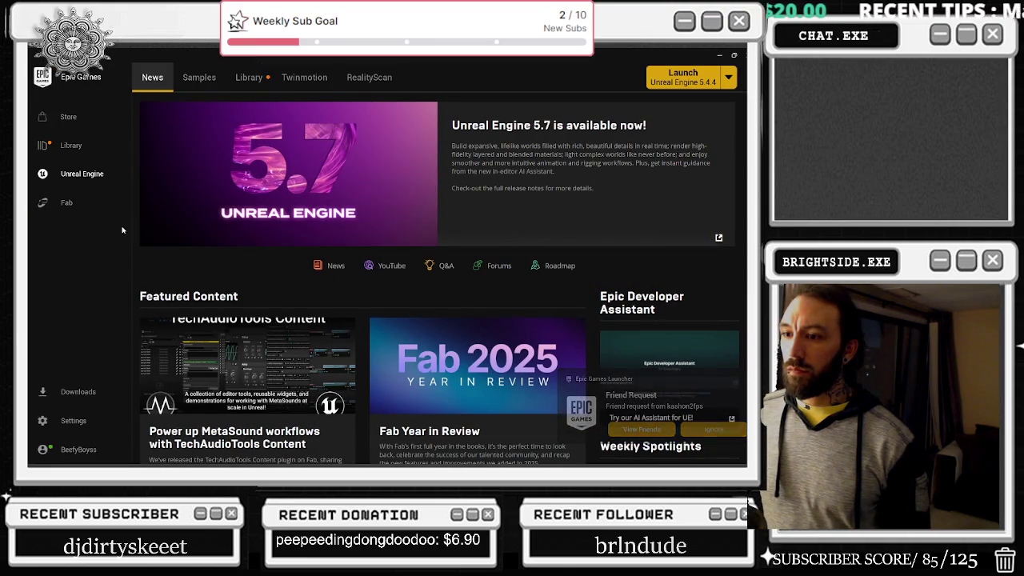
# - Browse Fab's Limited-Time Free offers and view the LXR - Light Detection details
pyautogui.click(80, 201)
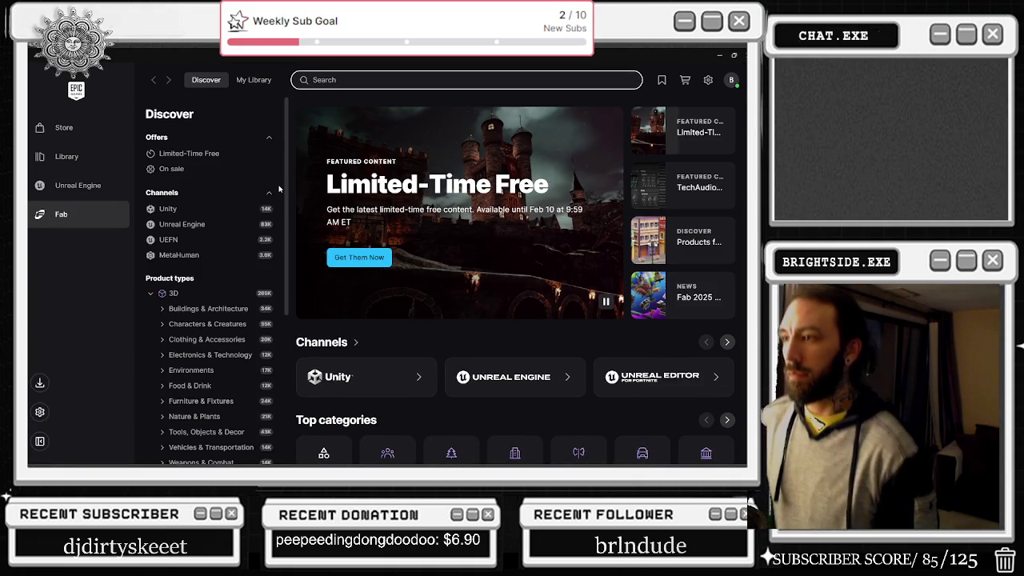
pyautogui.click(363, 257)
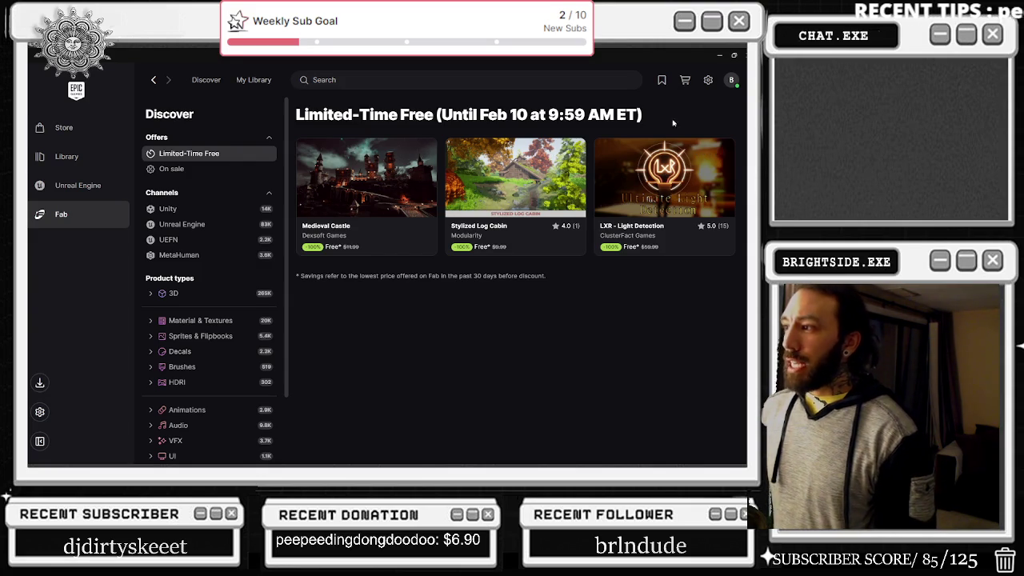
pyautogui.click(657, 170)
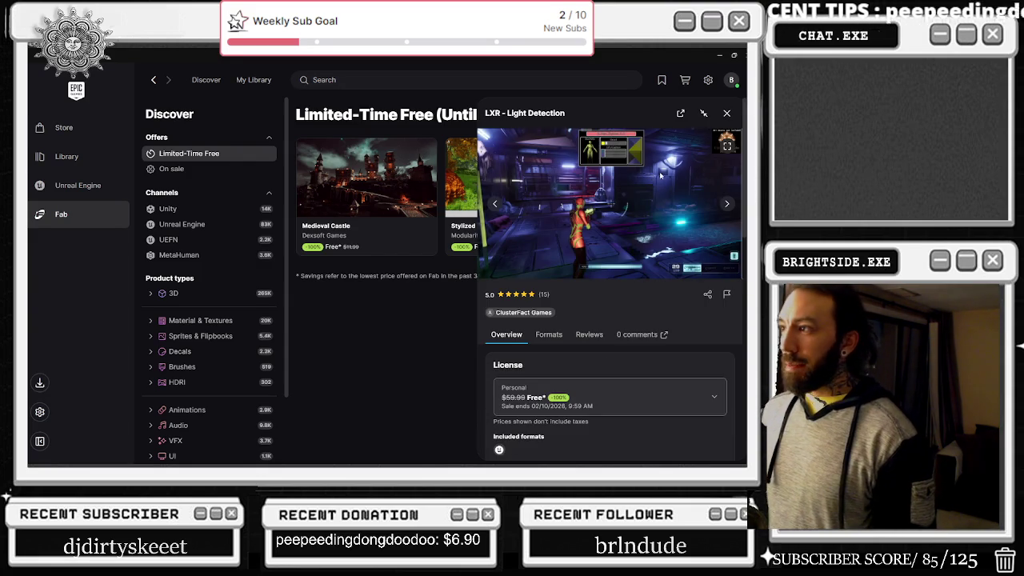
# - Browse the Stylized Log Cabin's preview images, including its attic and staircase interior shots
pyautogui.scroll(-1, 635, 373)
pyautogui.scroll(-4, 636, 374)
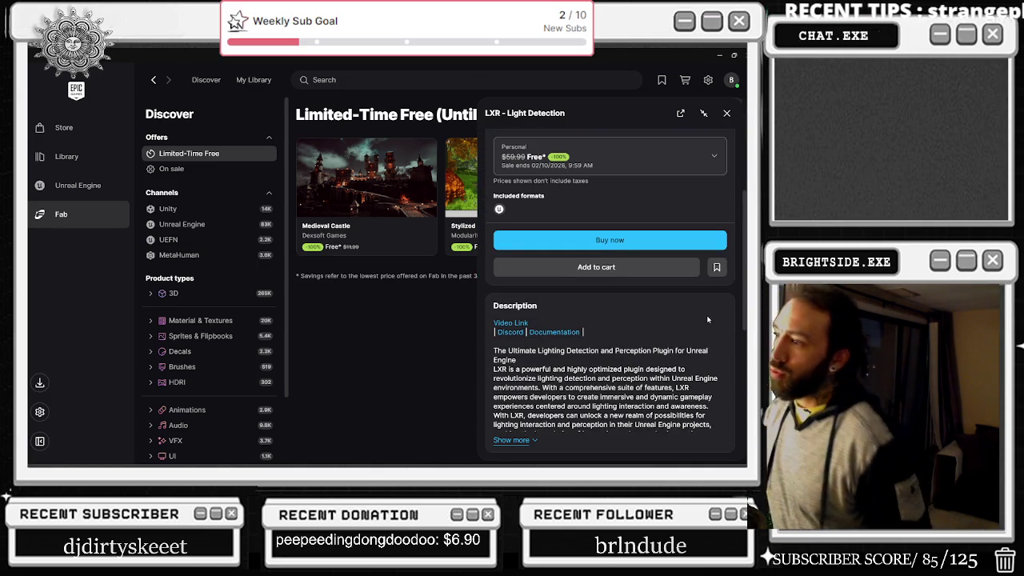
pyautogui.scroll(3, 680, 336)
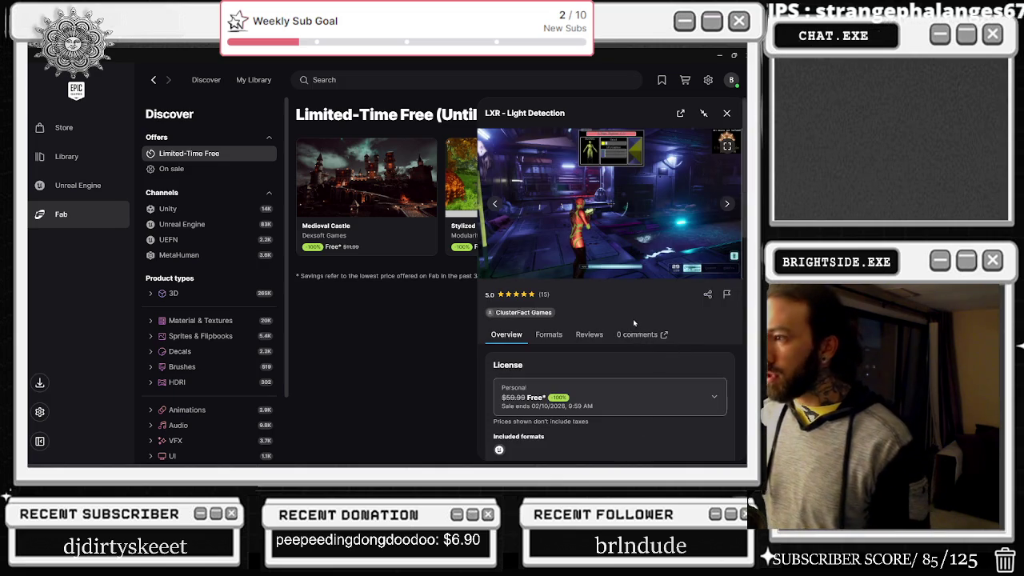
pyautogui.click(458, 196)
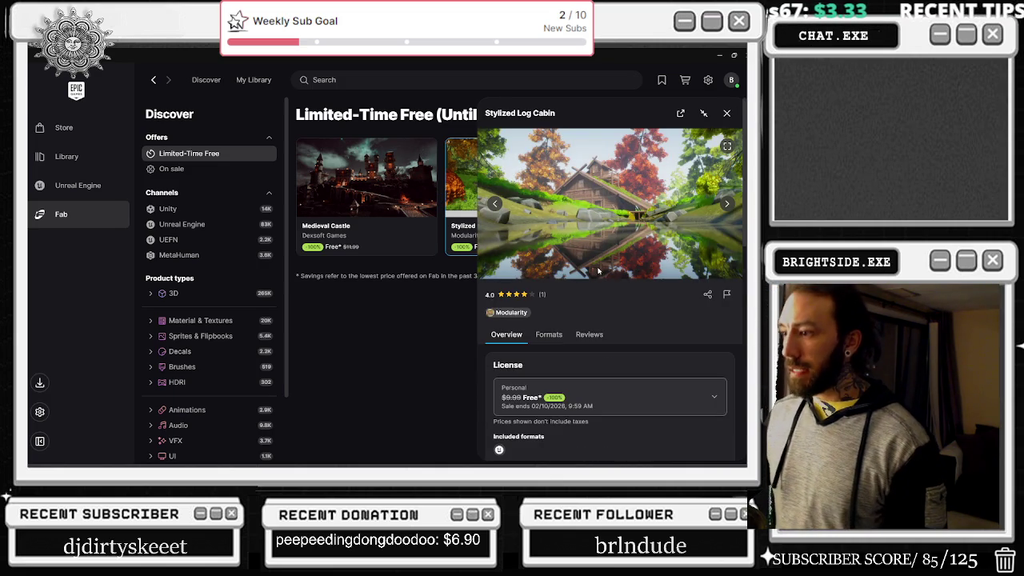
pyautogui.scroll(-3, 650, 302)
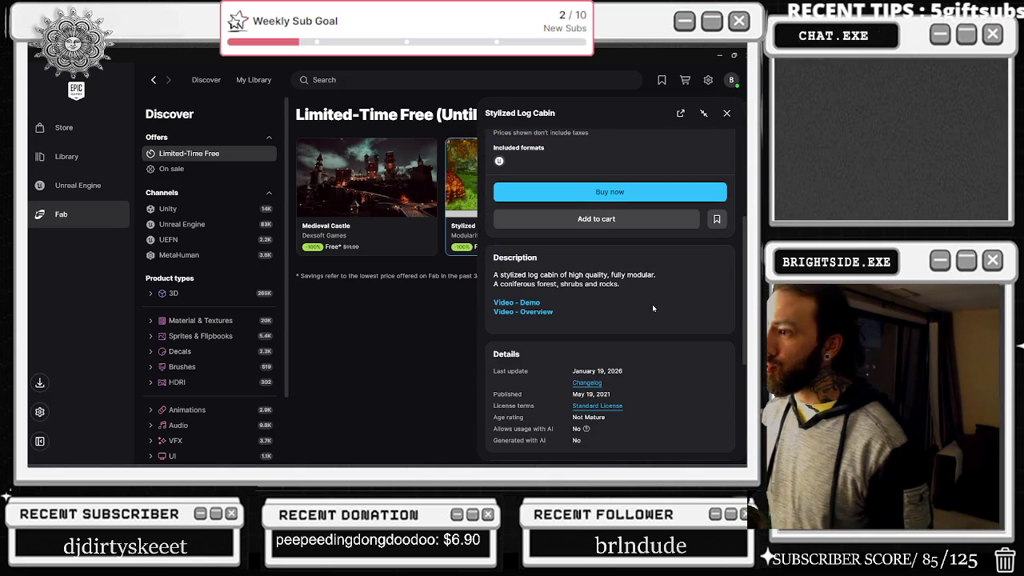
pyautogui.scroll(3, 652, 308)
pyautogui.click(727, 205)
pyautogui.click(727, 206)
pyautogui.click(728, 206)
pyautogui.click(728, 207)
pyautogui.click(728, 206)
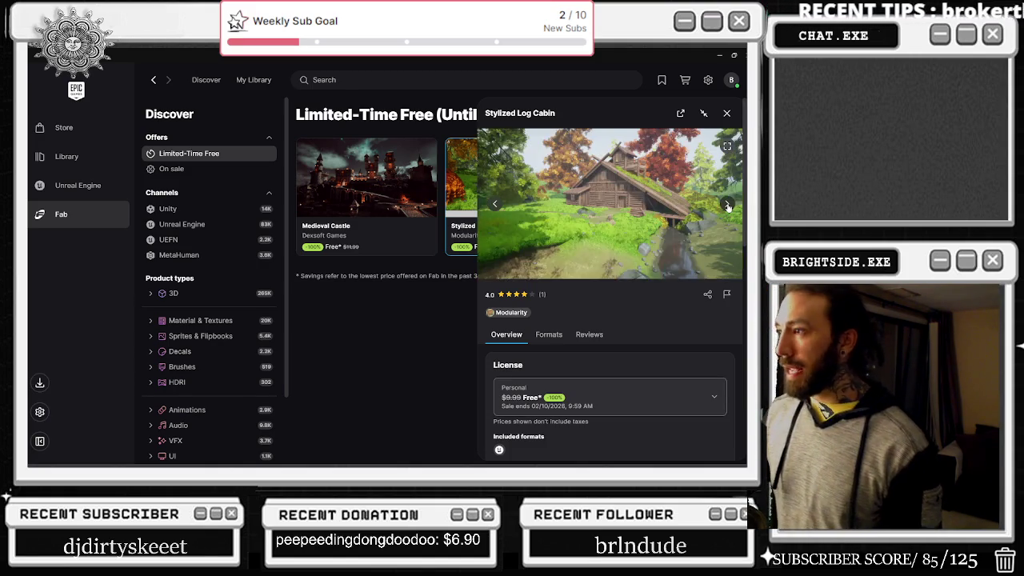
pyautogui.click(728, 206)
pyautogui.click(728, 206)
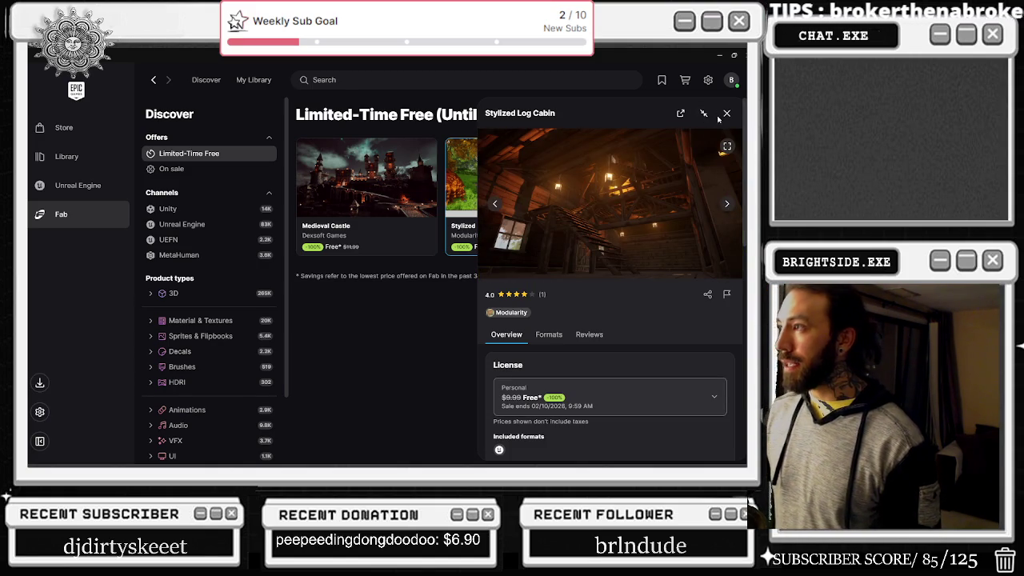
pyautogui.click(726, 113)
# - Page through the Medieval Castle previews and add the Medieval Castle to the cart
pyautogui.click(324, 200)
pyautogui.click(725, 205)
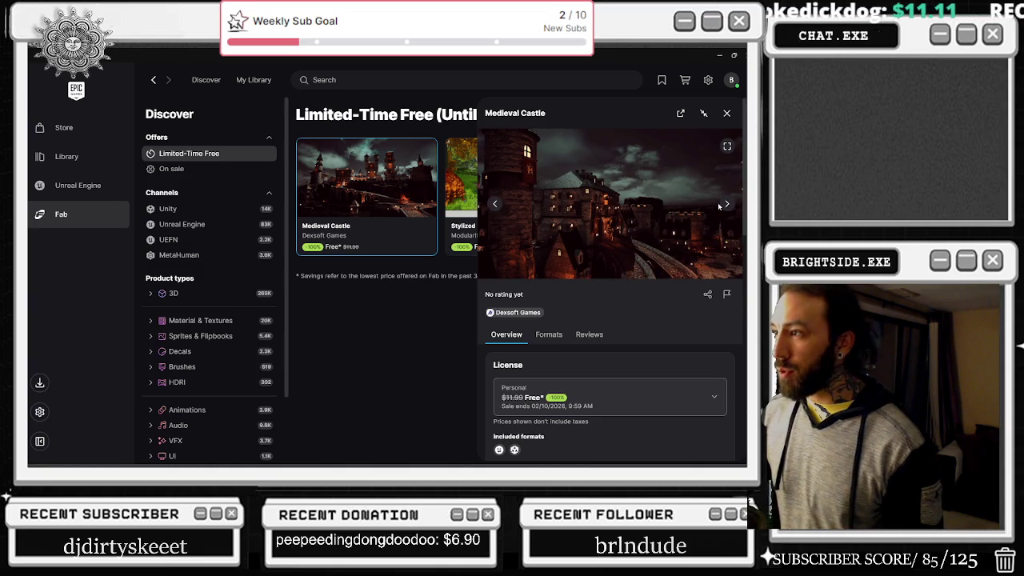
pyautogui.click(726, 205)
pyautogui.click(726, 206)
pyautogui.click(726, 206)
pyautogui.click(727, 208)
pyautogui.click(726, 207)
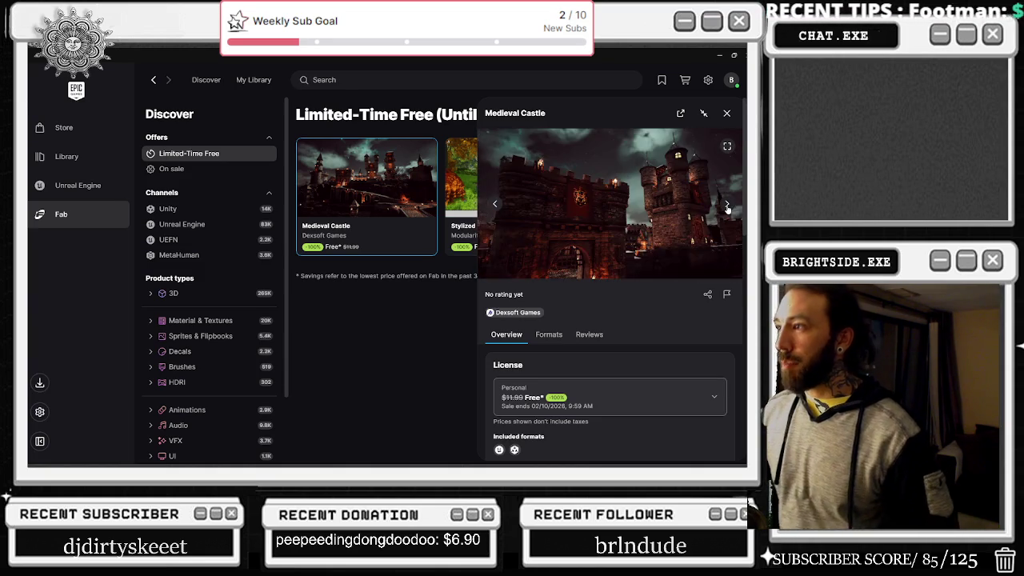
pyautogui.click(726, 206)
pyautogui.scroll(-2, 662, 284)
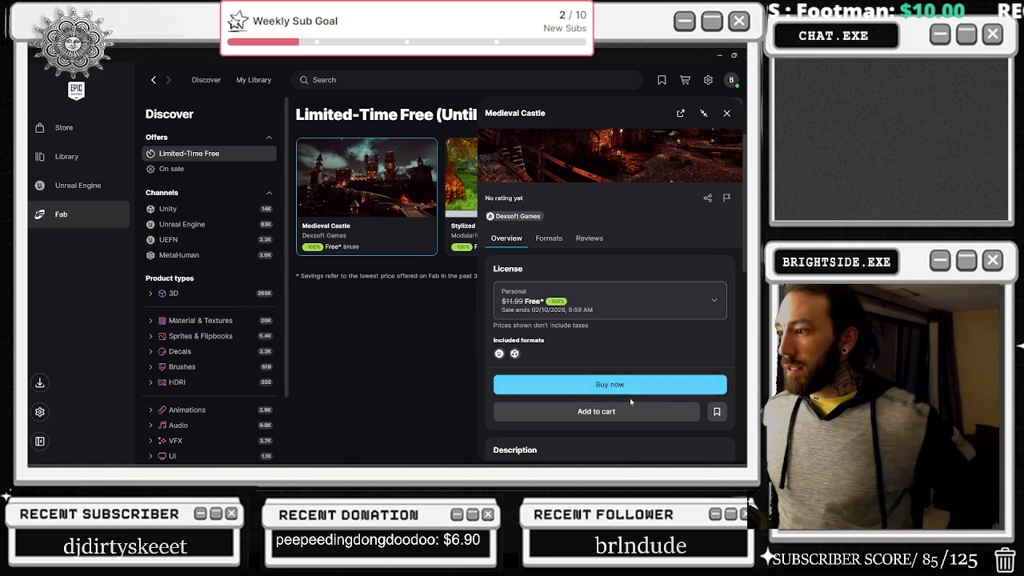
pyautogui.click(596, 411)
# - Add the Stylized Log Cabin to the cart with the Professional license
pyautogui.click(468, 192)
pyautogui.click(588, 303)
pyautogui.click(586, 404)
pyautogui.click(587, 413)
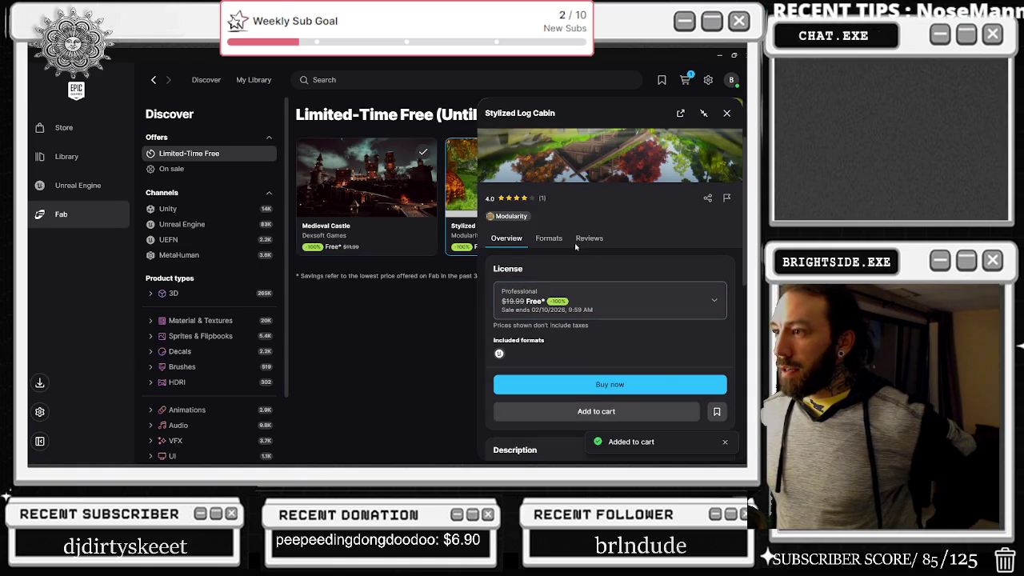
pyautogui.click(727, 113)
# - Add LXR - Light Detection with the Professional license, then check out the three-item cart
pyautogui.click(664, 208)
pyautogui.click(608, 397)
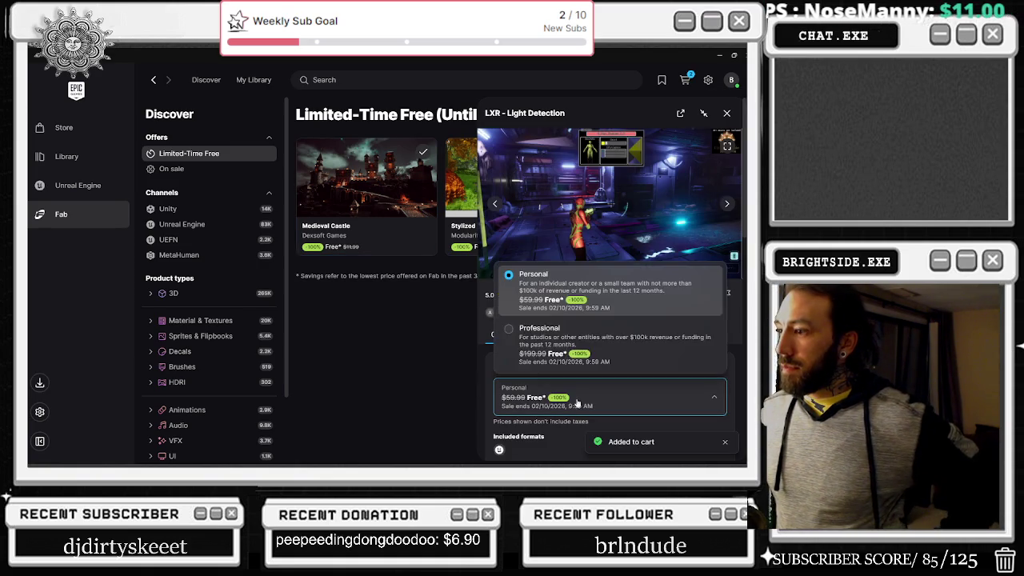
pyautogui.click(608, 345)
pyautogui.scroll(-2, 610, 390)
pyautogui.click(607, 411)
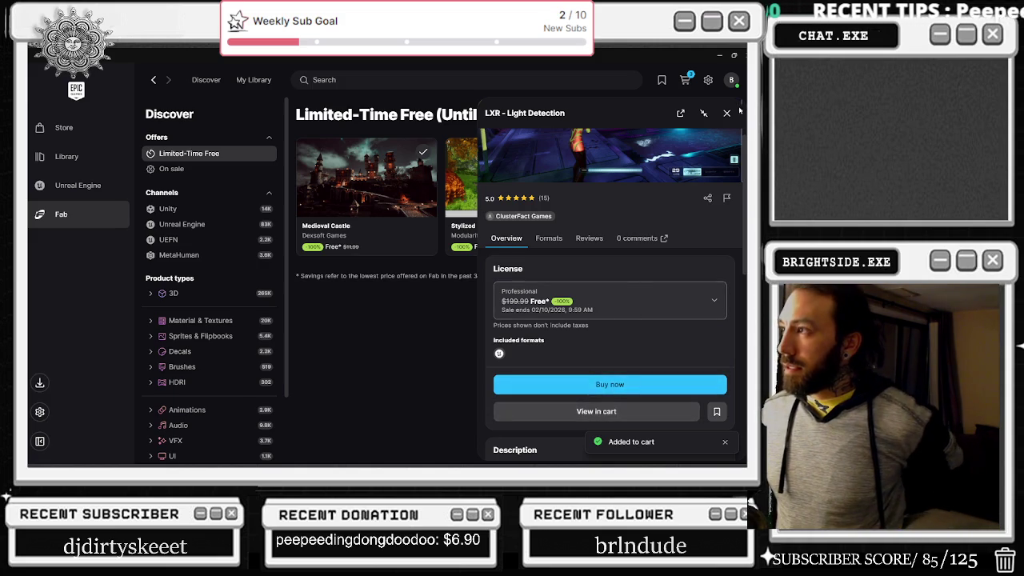
pyautogui.click(727, 113)
pyautogui.click(685, 79)
pyautogui.click(632, 427)
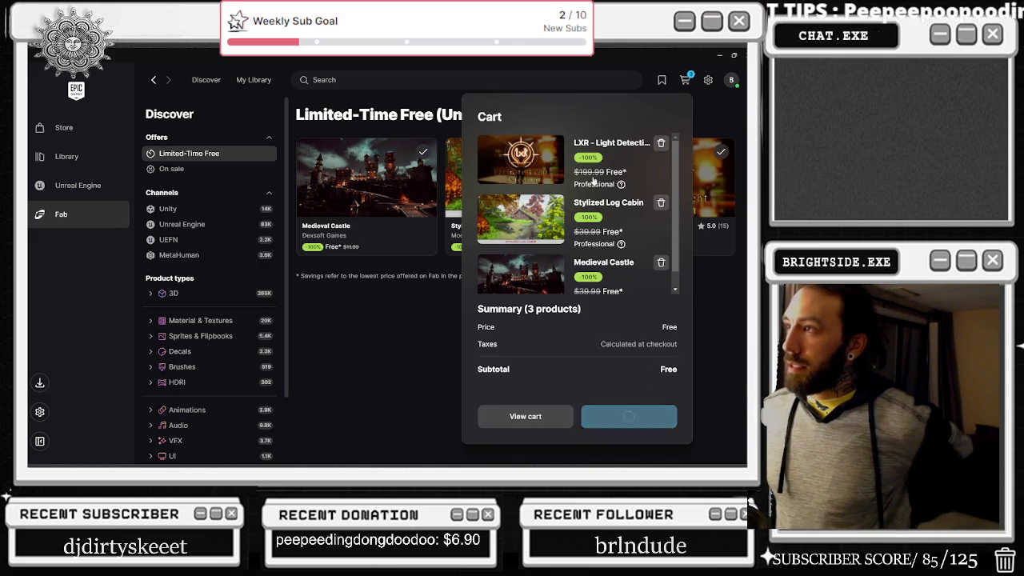
# - Switch windows with Alt+Tab after the free order to bring the Unreal Editor forward
pyautogui.hotkey('alt', 'Tab')
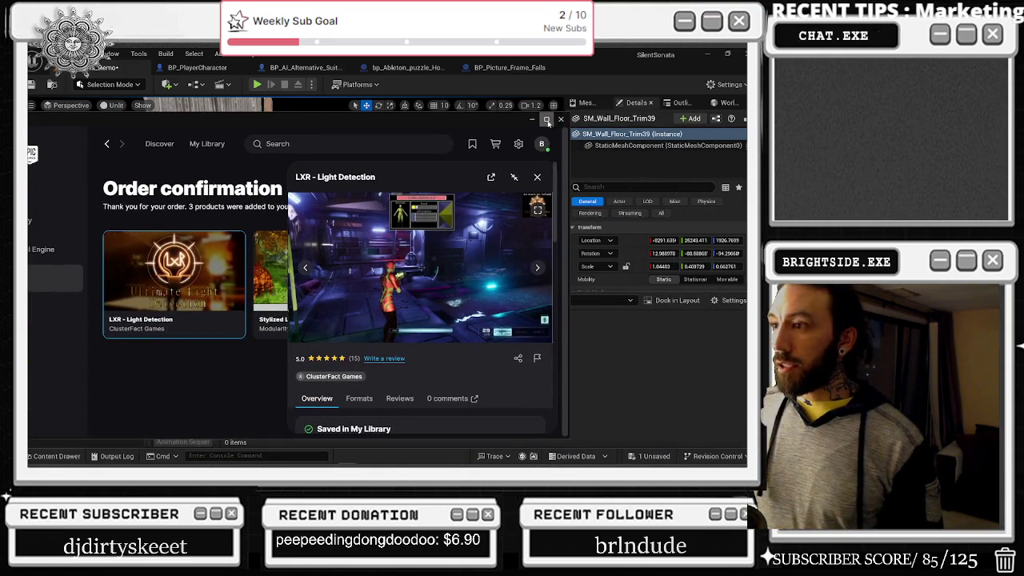
# - Enlarge the launcher and read LXR - Light Detection's reviews, highlighting praise of its ease of use
pyautogui.click(547, 120)
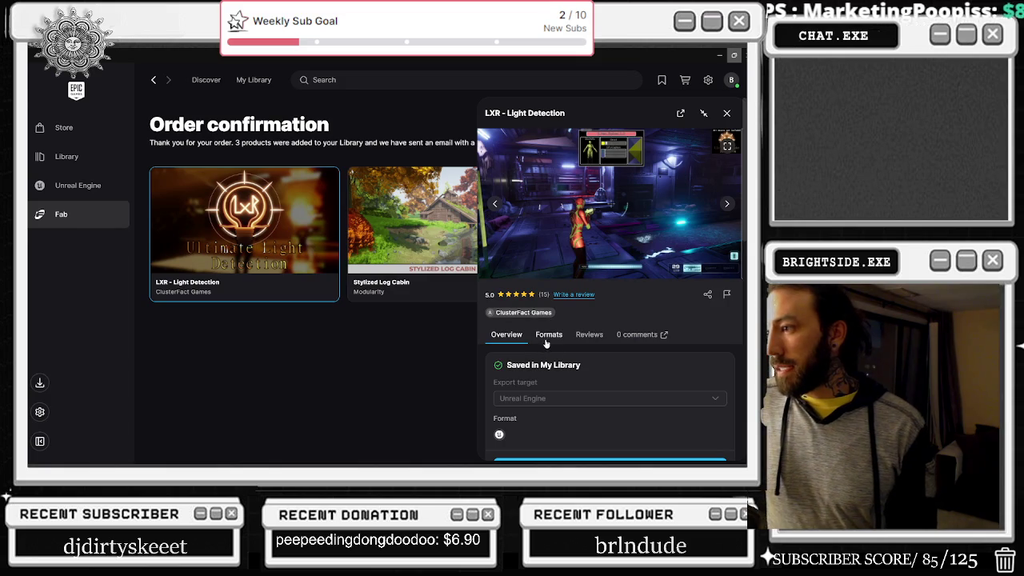
pyautogui.click(589, 338)
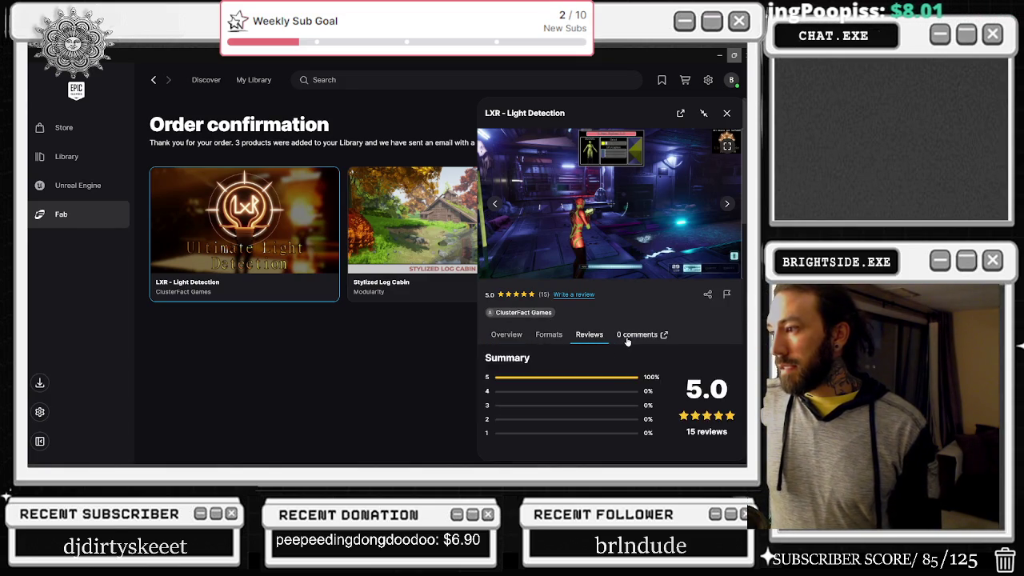
pyautogui.scroll(-3, 572, 381)
pyautogui.moveTo(485, 350); pyautogui.dragTo(697, 350)
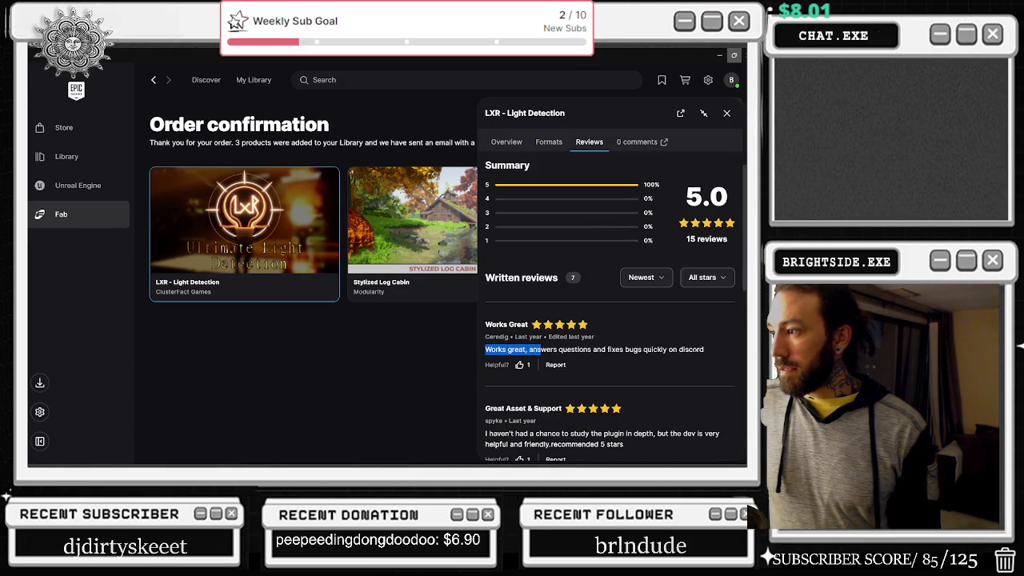
pyautogui.moveTo(605, 434); pyautogui.dragTo(646, 434)
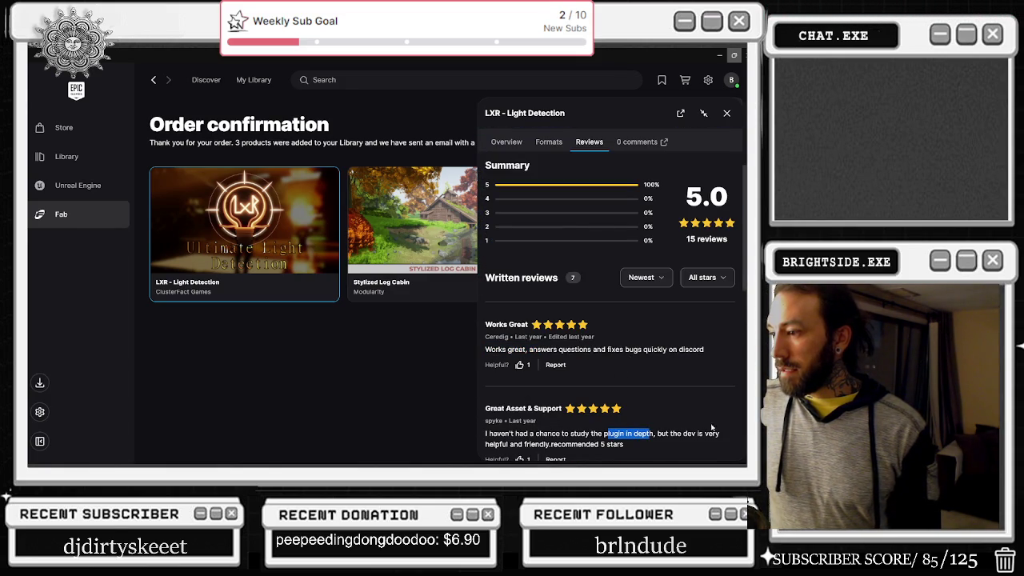
pyautogui.scroll(-5, 710, 430)
pyautogui.moveTo(485, 336); pyautogui.dragTo(716, 369)
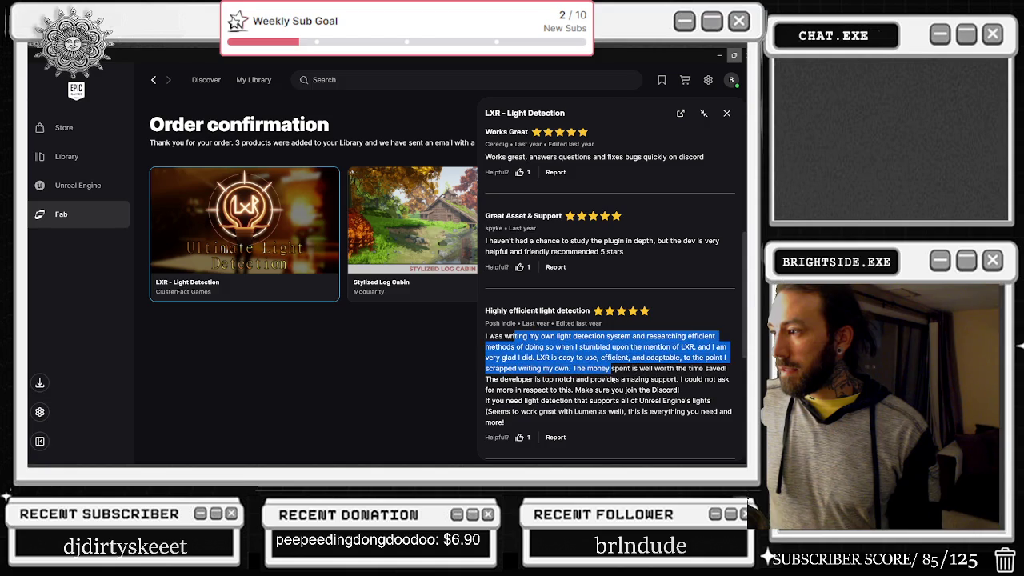
pyautogui.moveTo(606, 400); pyautogui.dragTo(608, 412)
pyautogui.moveTo(654, 358); pyautogui.dragTo(659, 368)
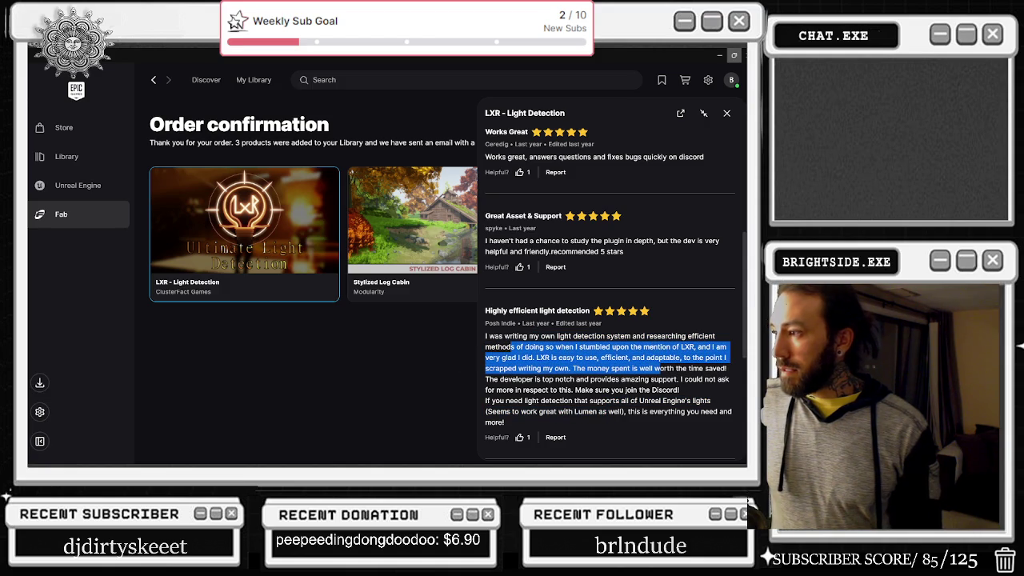
pyautogui.moveTo(550, 357); pyautogui.dragTo(641, 390)
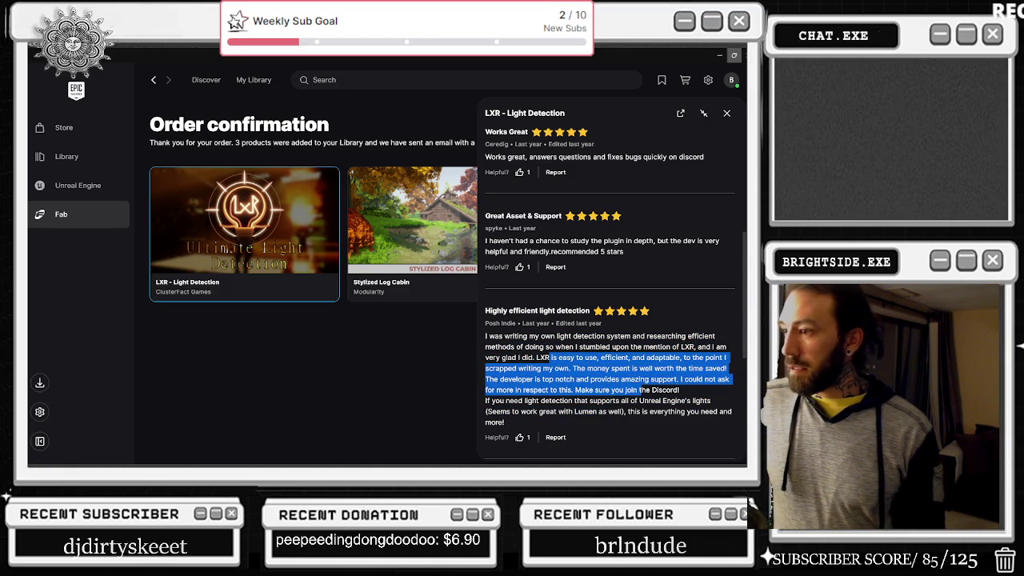
pyautogui.click(641, 390)
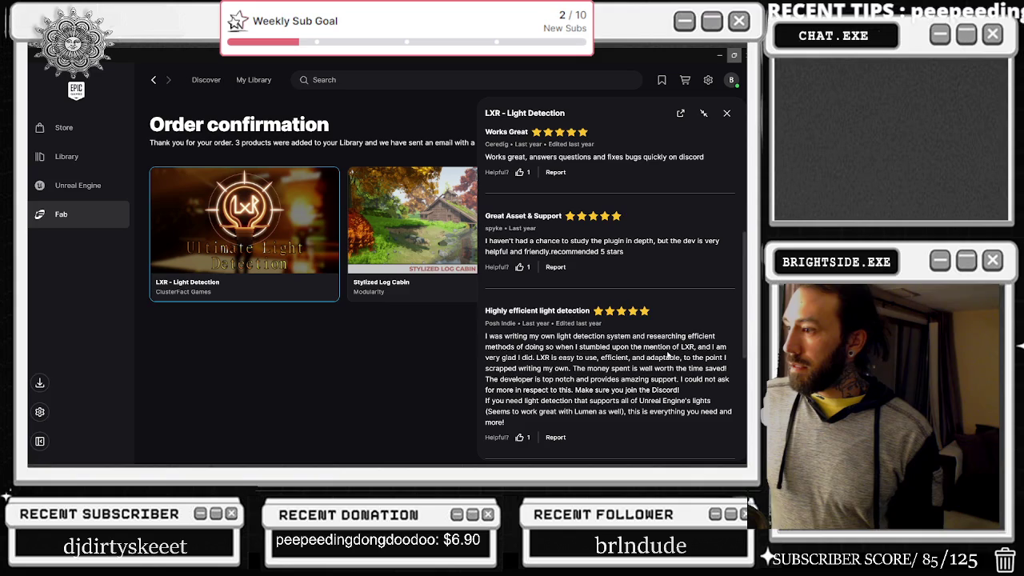
pyautogui.scroll(-3, 697, 336)
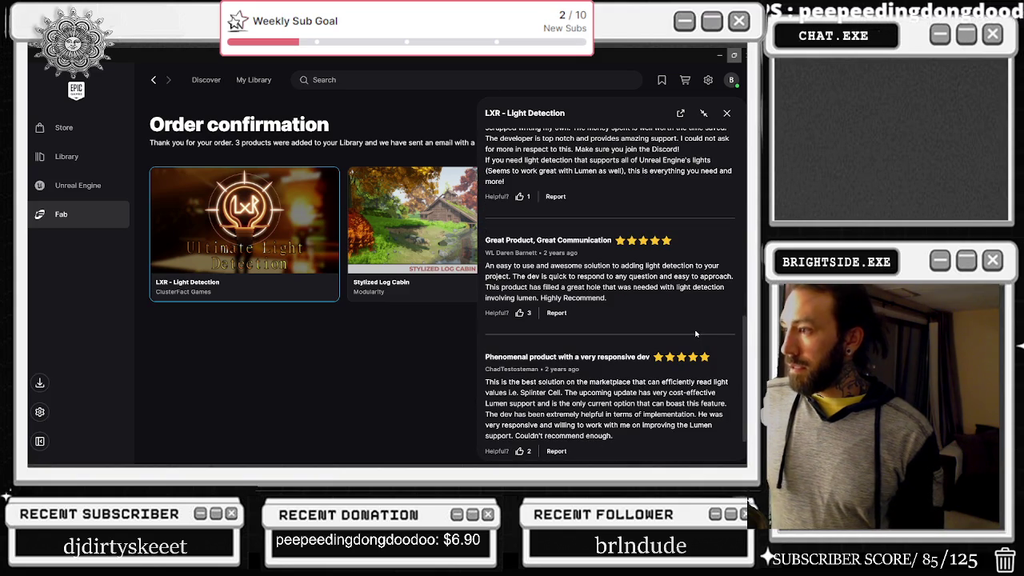
pyautogui.scroll(-1, 691, 328)
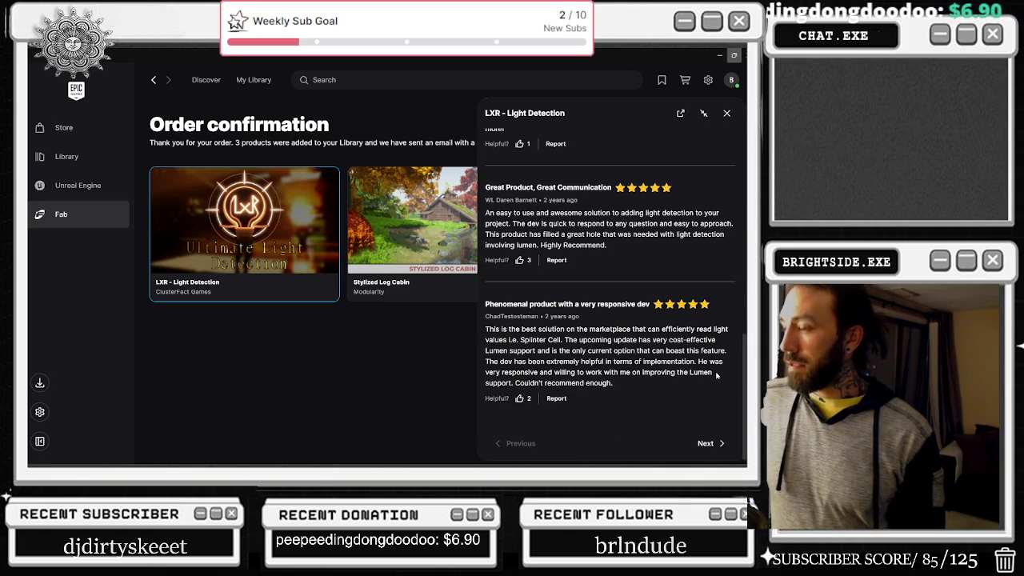
pyautogui.scroll(10, 717, 376)
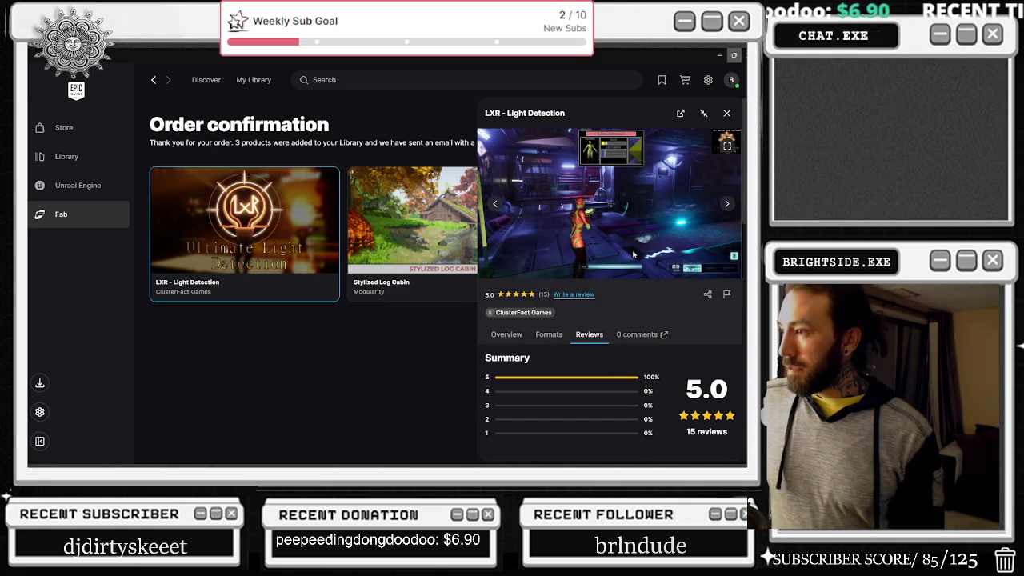
# - Page through eight LXR screenshots, then open the demo Video Link from the Overview
pyautogui.click(728, 205)
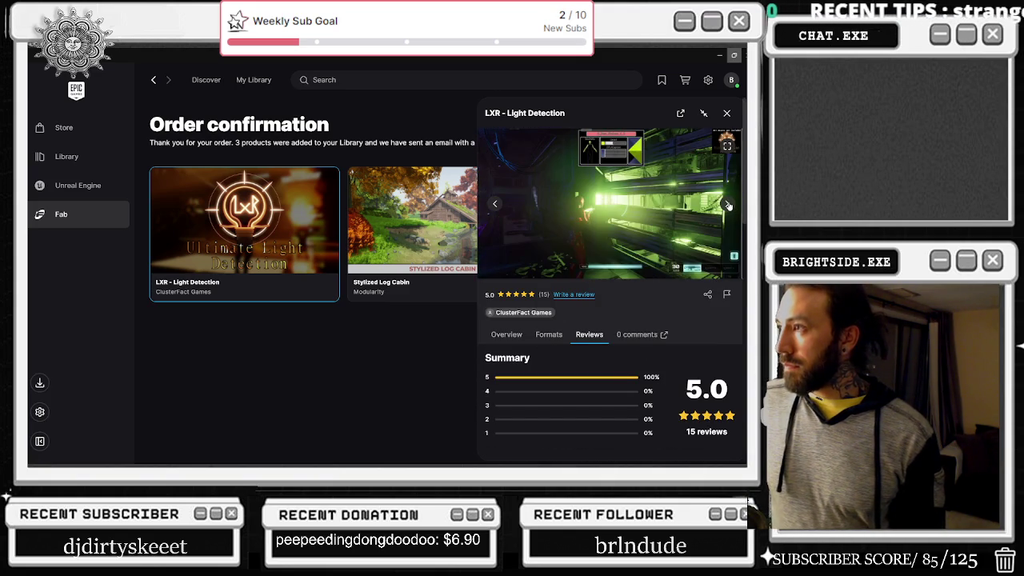
pyautogui.click(728, 205)
pyautogui.click(728, 205)
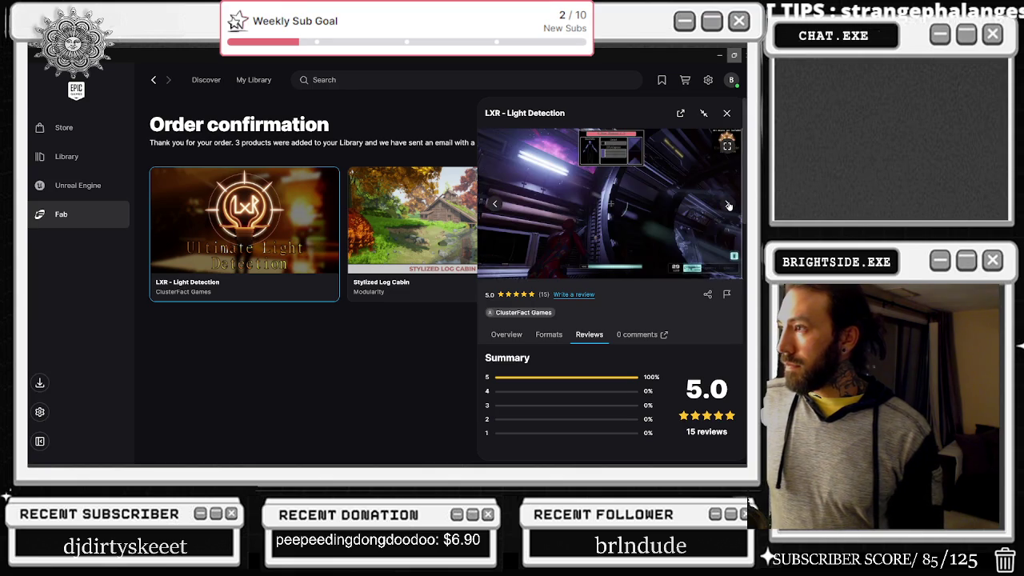
pyautogui.click(729, 205)
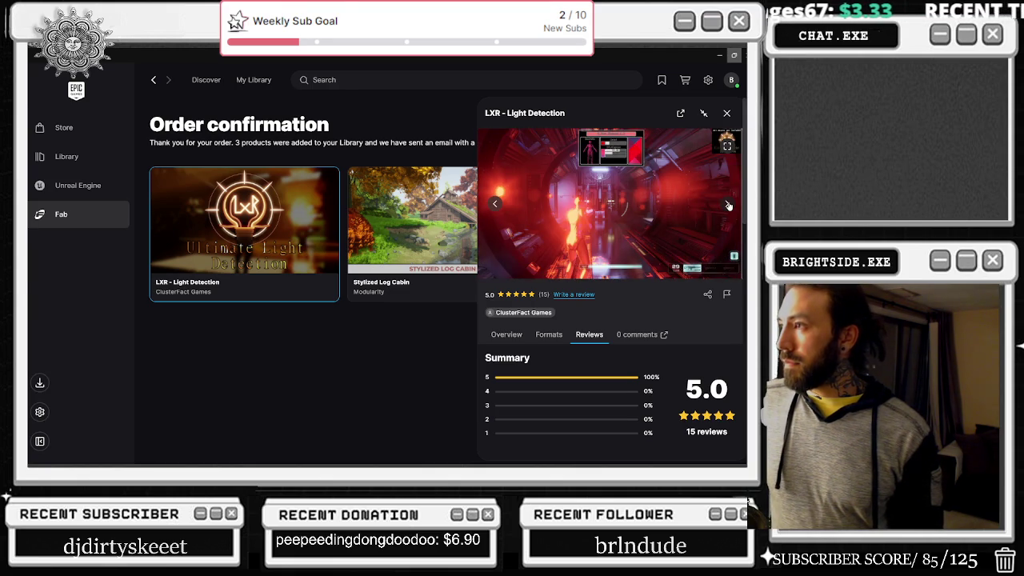
pyautogui.click(728, 205)
pyautogui.click(728, 205)
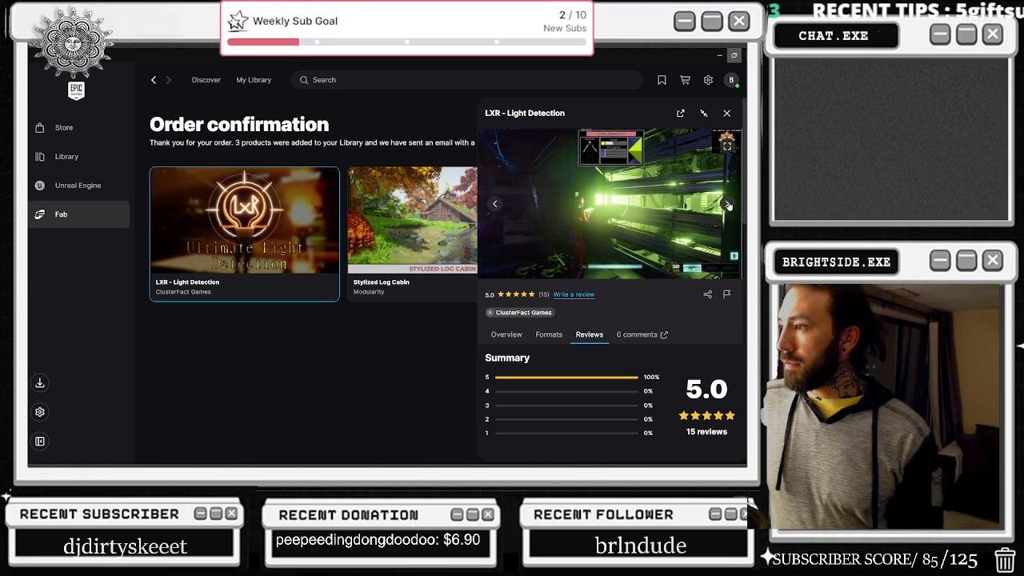
pyautogui.click(728, 205)
pyautogui.click(728, 205)
pyautogui.scroll(-5, 591, 327)
pyautogui.scroll(5, 591, 327)
pyautogui.click(506, 335)
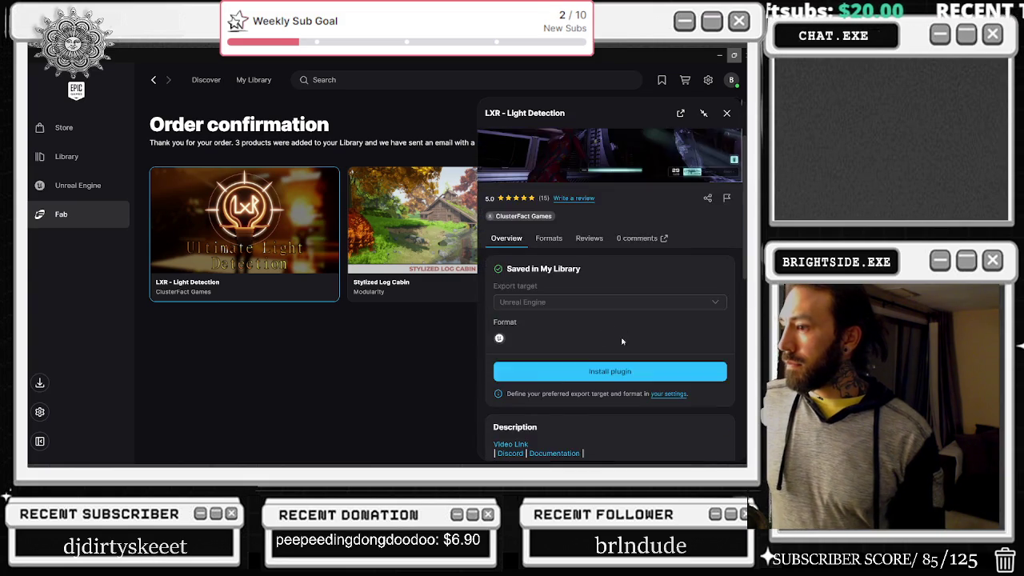
pyautogui.click(496, 348)
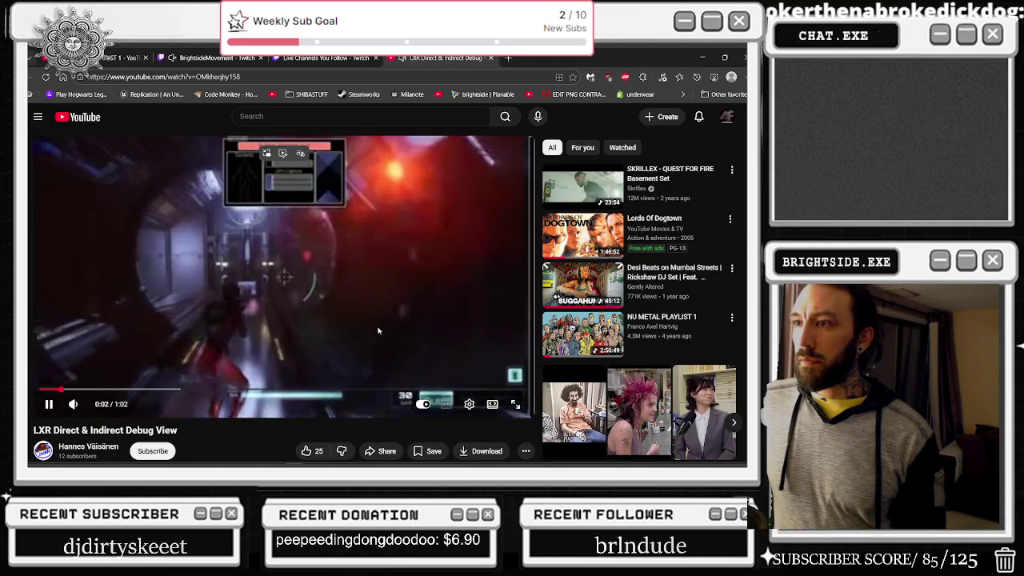
# - Set the YouTube video's playback quality to 480p
pyautogui.click(469, 404)
pyautogui.click(480, 385)
pyautogui.click(483, 282)
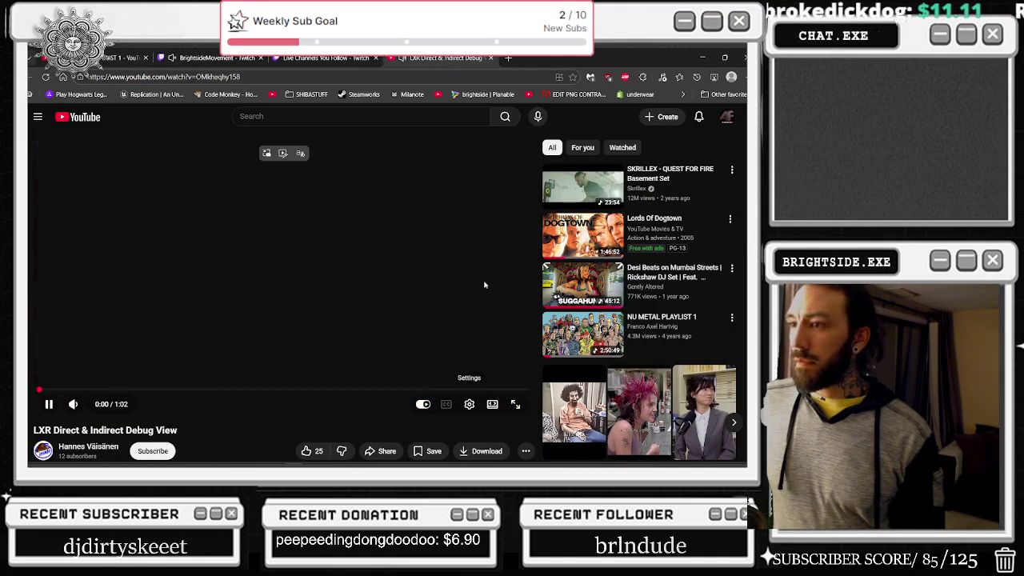
pyautogui.click(395, 116)
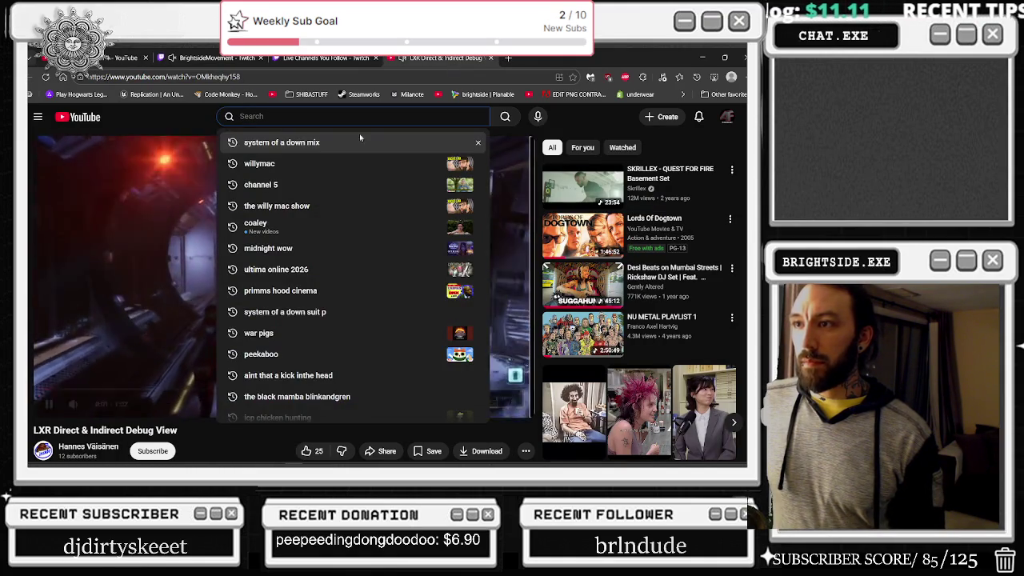
pyautogui.click(533, 163)
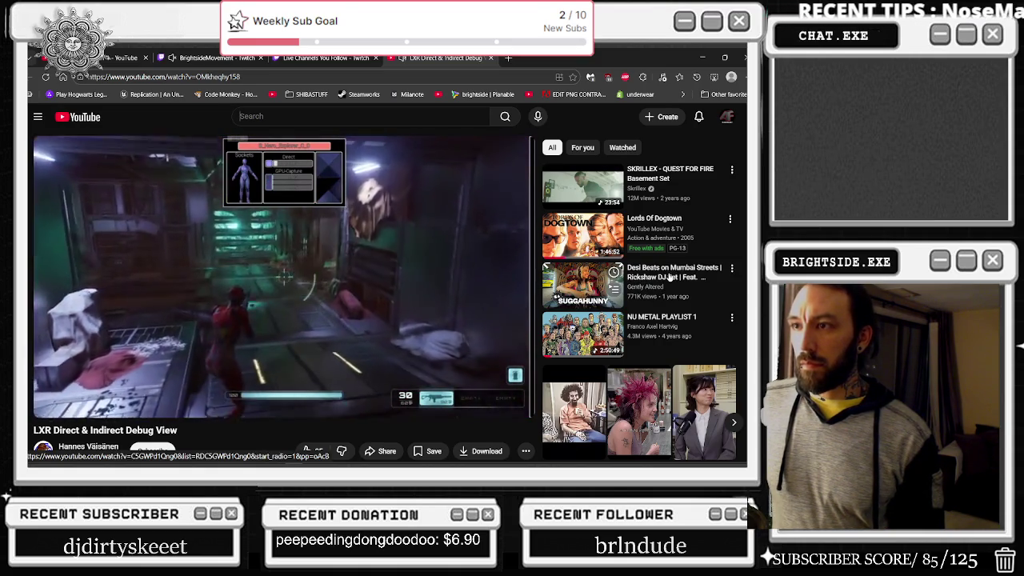
# - Scroll through the video's 8 comments while it plays to the end
pyautogui.moveTo(436, 259)
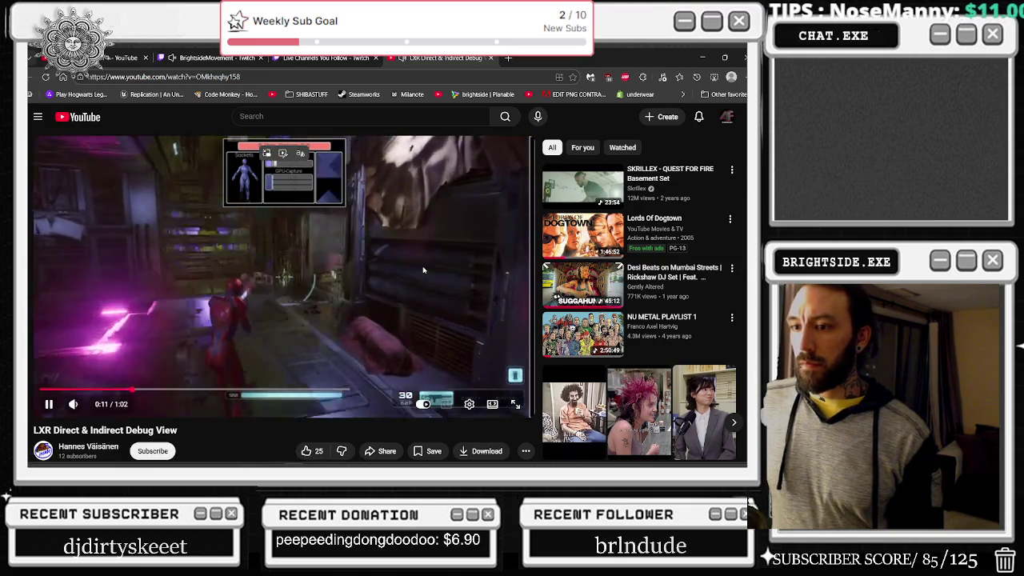
pyautogui.scroll(-1, 432, 264)
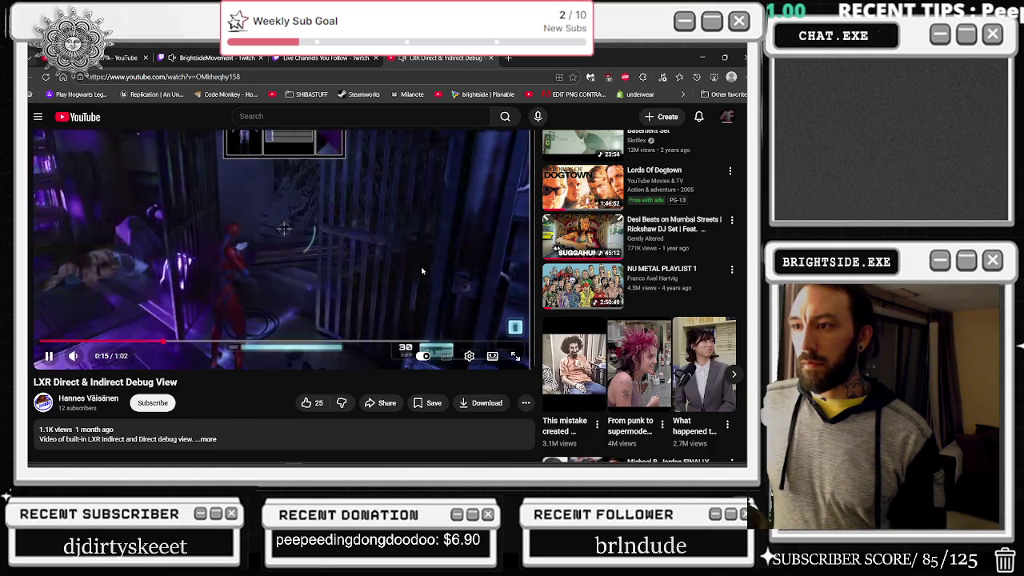
pyautogui.scroll(1, 450, 264)
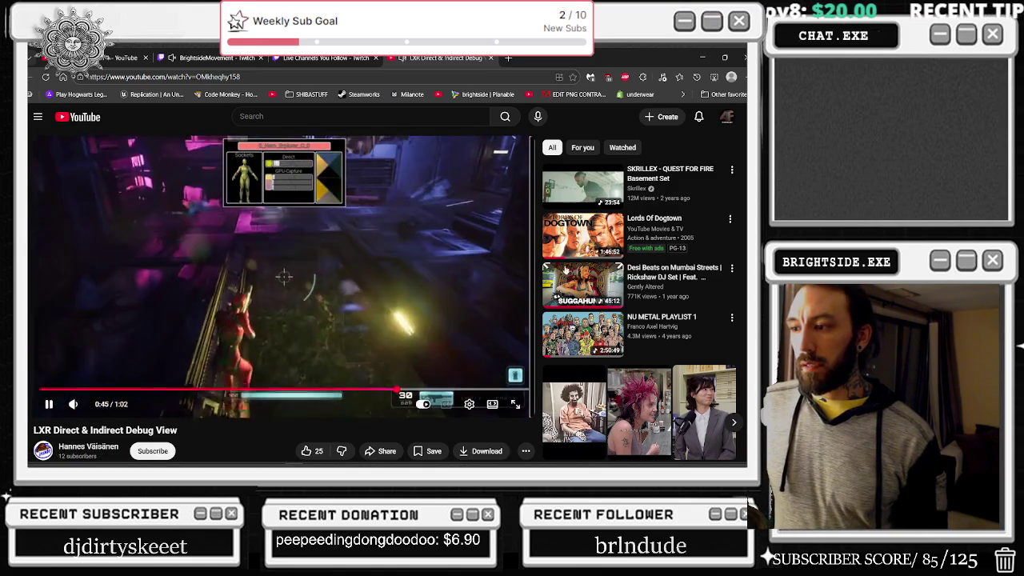
pyautogui.scroll(-3, 280, 296)
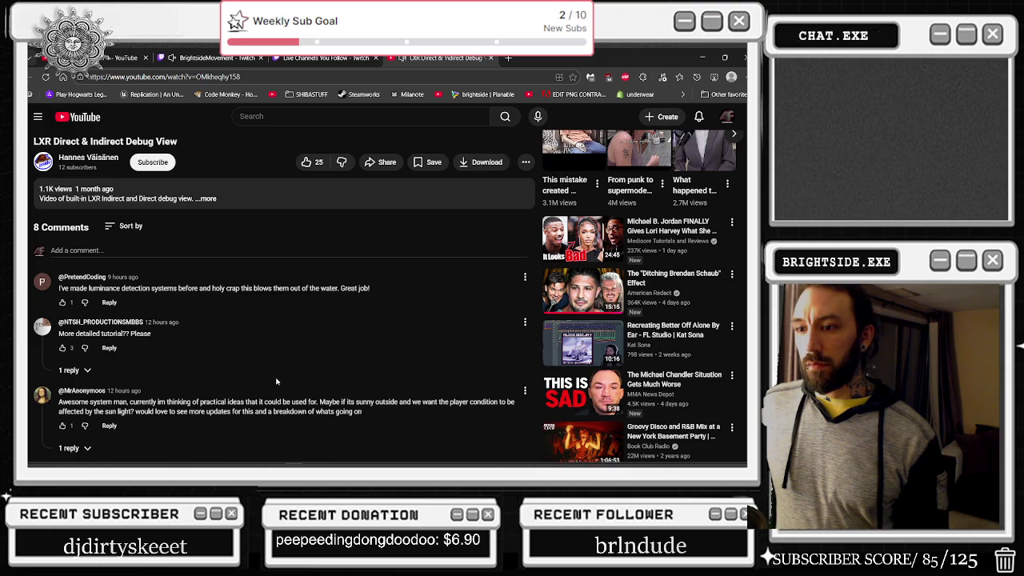
pyautogui.scroll(-3, 276, 382)
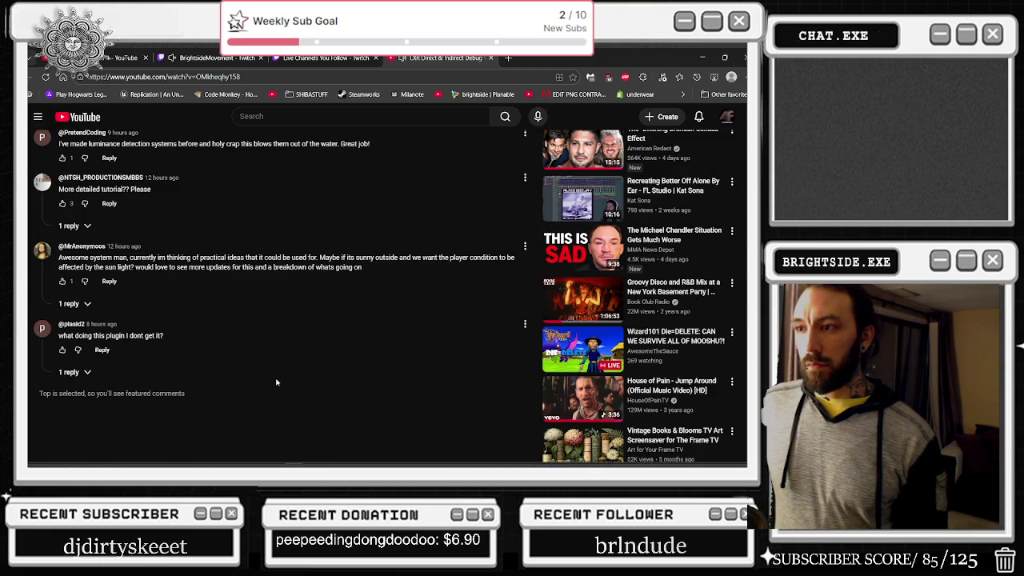
pyautogui.scroll(10, 276, 382)
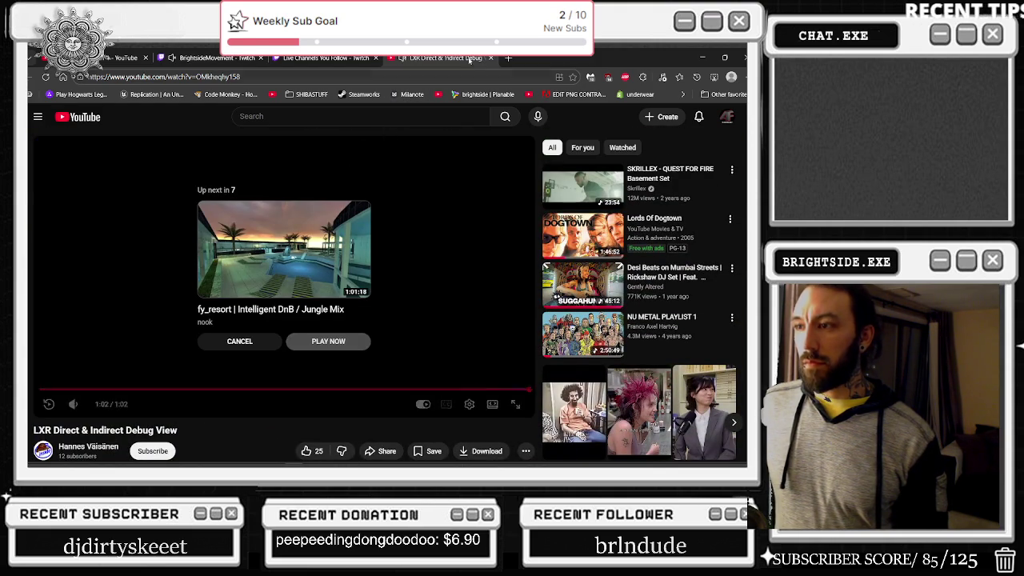
# - View the creator's channel, close it, switch to the NU METAL tab, and return to Unreal Editor
pyautogui.click(84, 446)
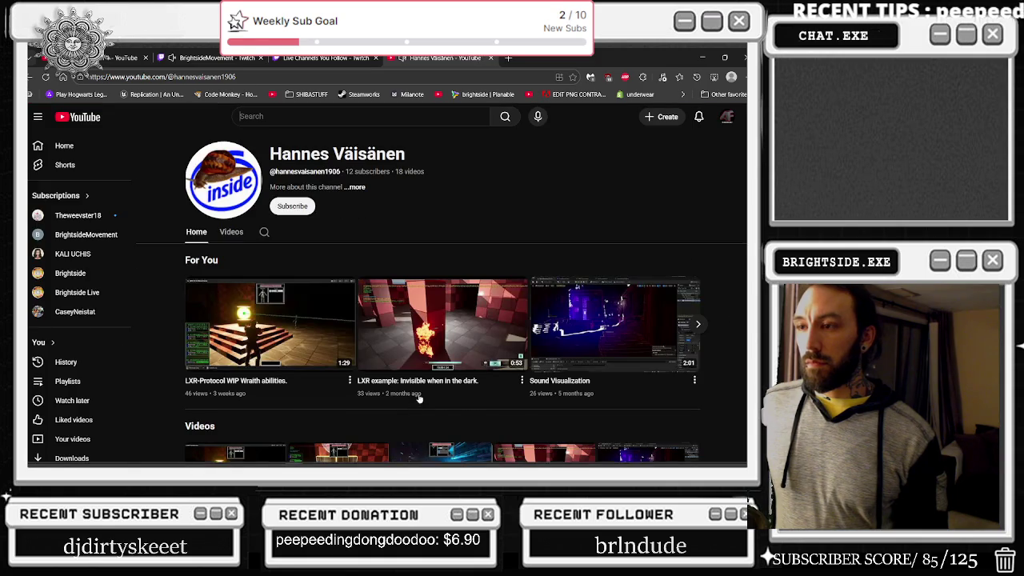
pyautogui.moveTo(260, 341)
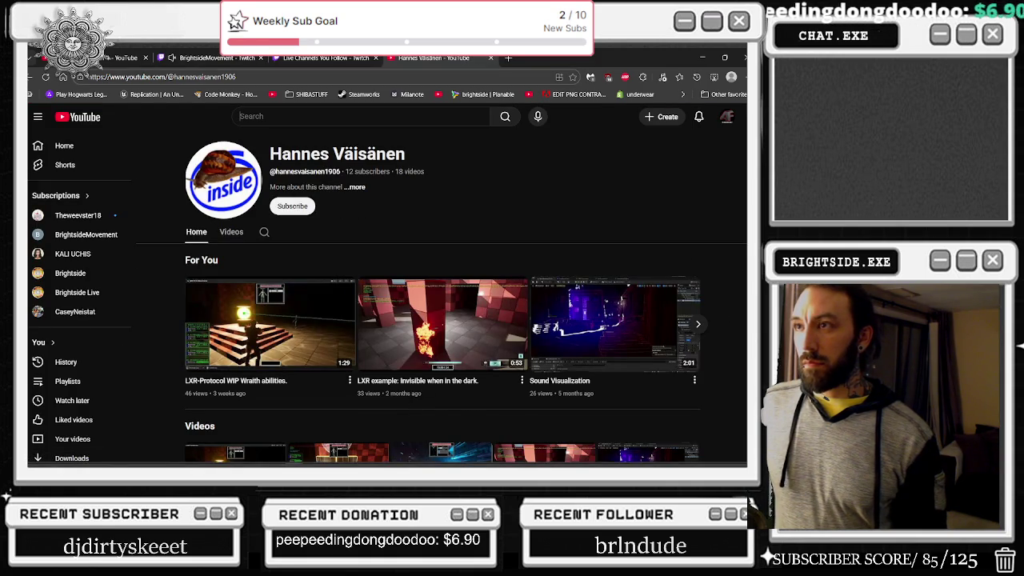
pyautogui.click(491, 57)
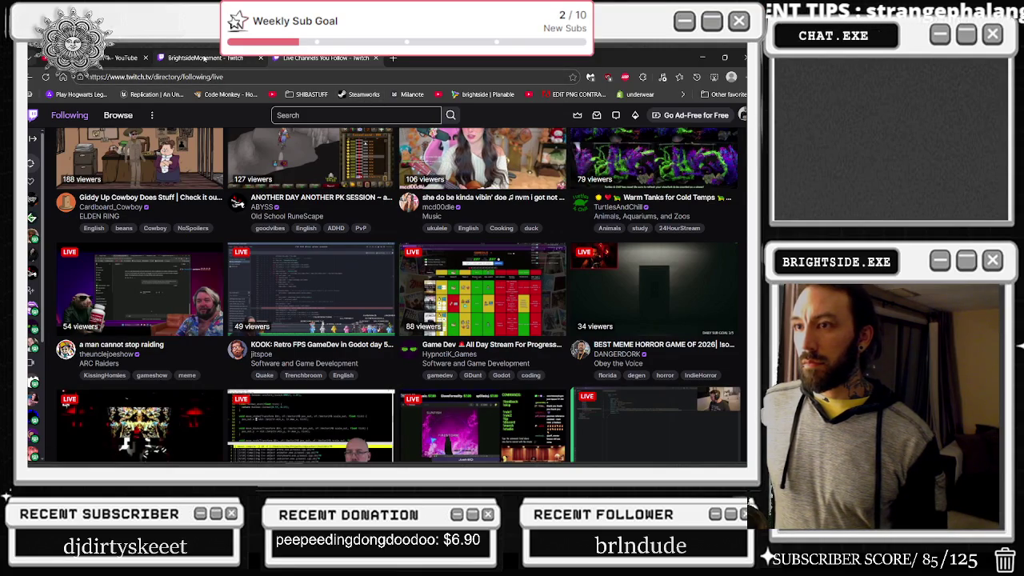
pyautogui.moveTo(206, 60)
pyautogui.click(112, 58)
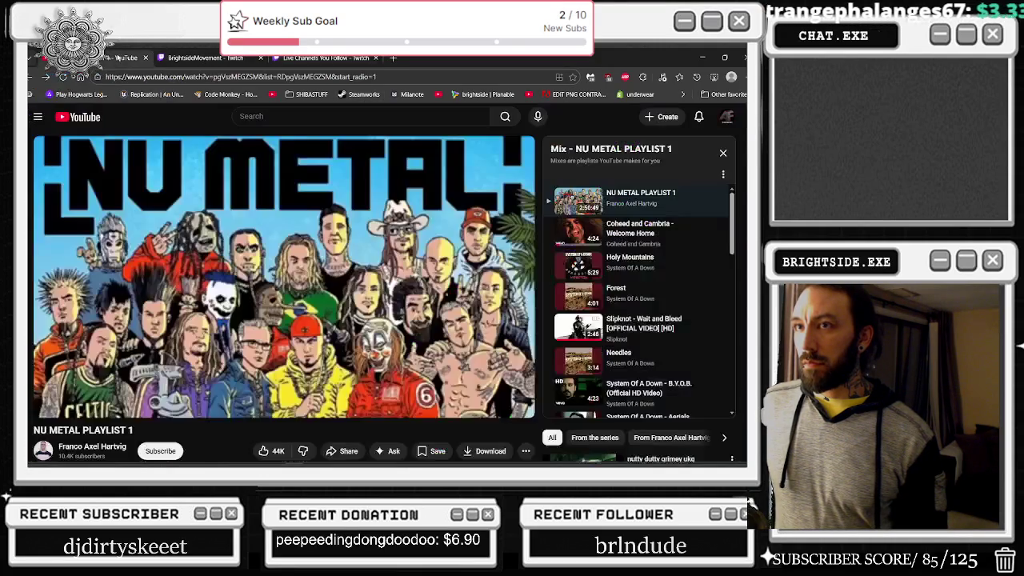
pyautogui.hotkey('alt', 'Tab')
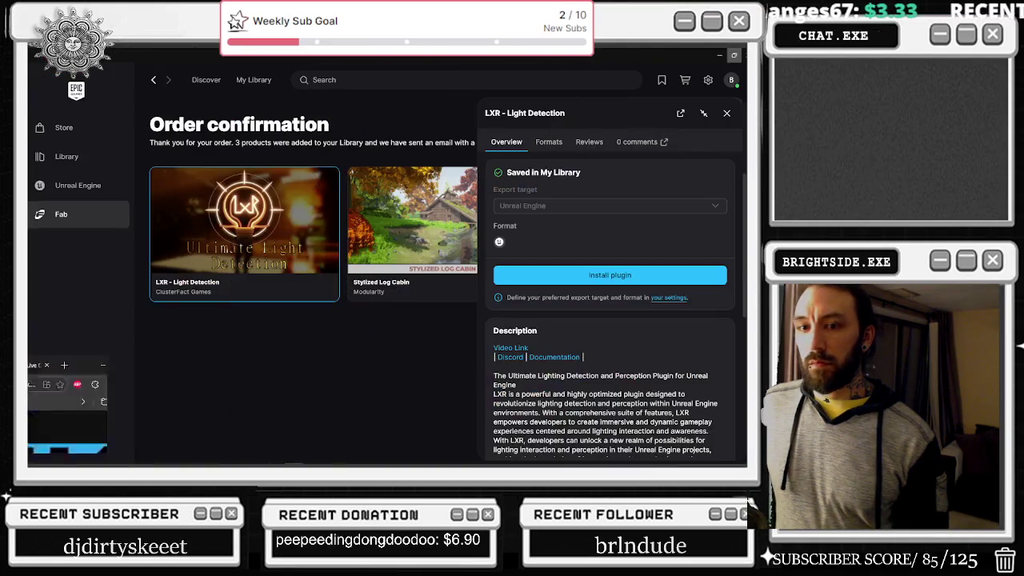
pyautogui.click(743, 55)
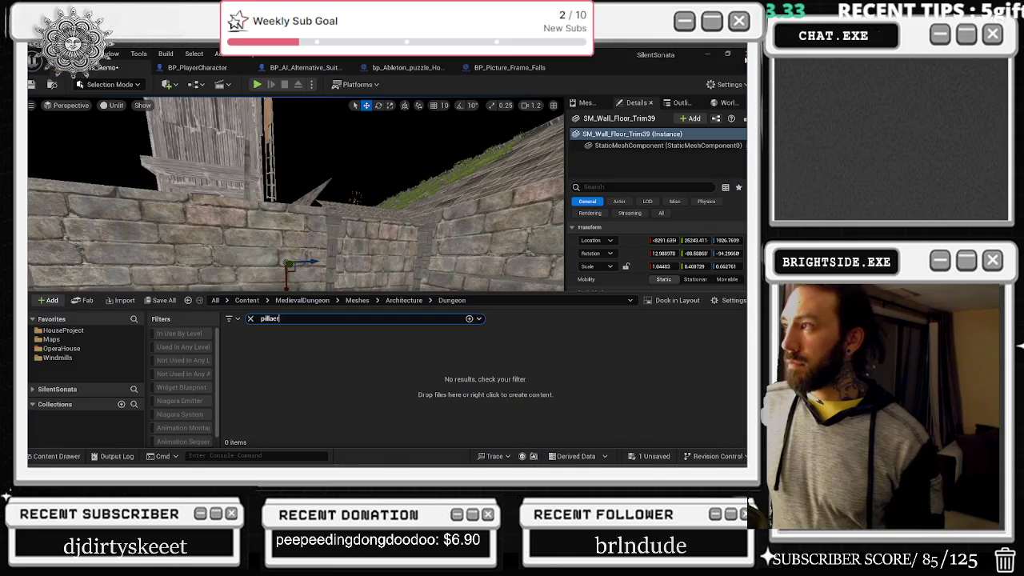
# - Correct the Content Drawer search from 'pillaer' to 'pillar', then close the drawer with Ctrl+Space
pyautogui.click(219, 326)
pyautogui.click(264, 318)
pyautogui.press('BackSpace')
pyautogui.write('pillar')
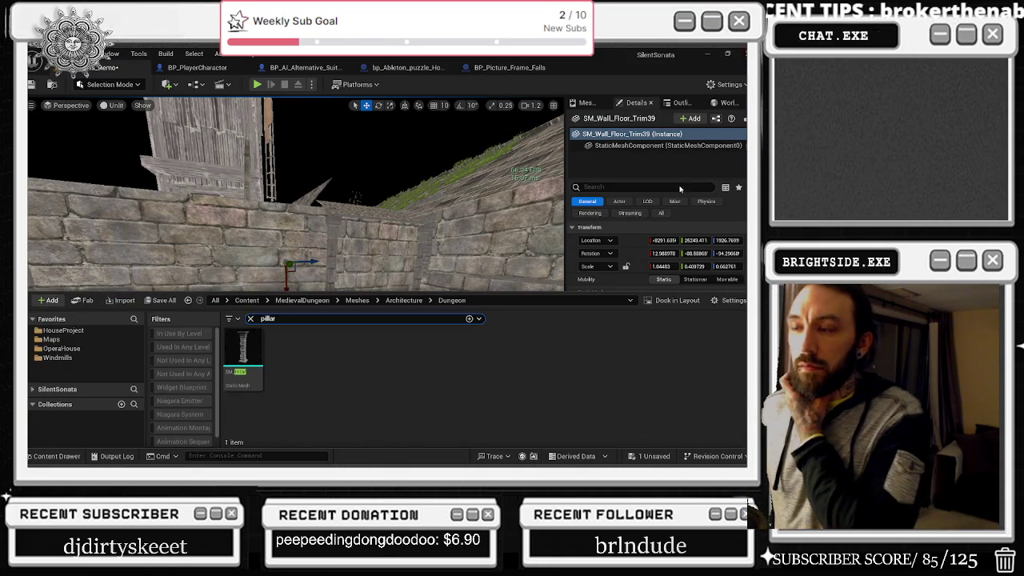
pyautogui.hotkey('ctrl', 'space')
pyautogui.moveTo(336, 288); pyautogui.dragTo(344, 261)
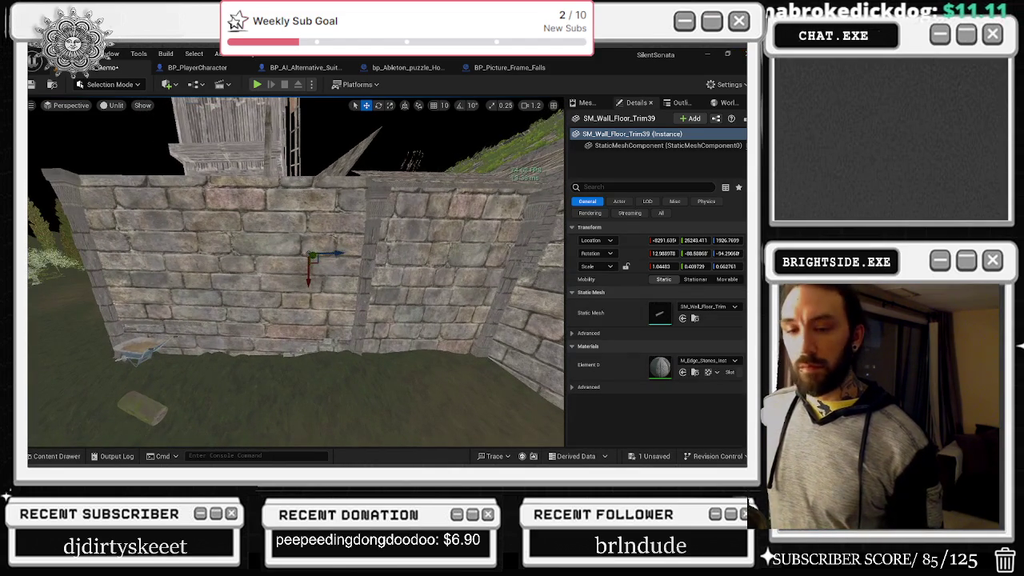
pyautogui.moveTo(447, 251)
pyautogui.mouseDown()
pyautogui.moveTo(436, 254)
pyautogui.moveTo(447, 236)
pyautogui.mouseUp()
pyautogui.moveTo(345, 259); pyautogui.dragTo(342, 325)
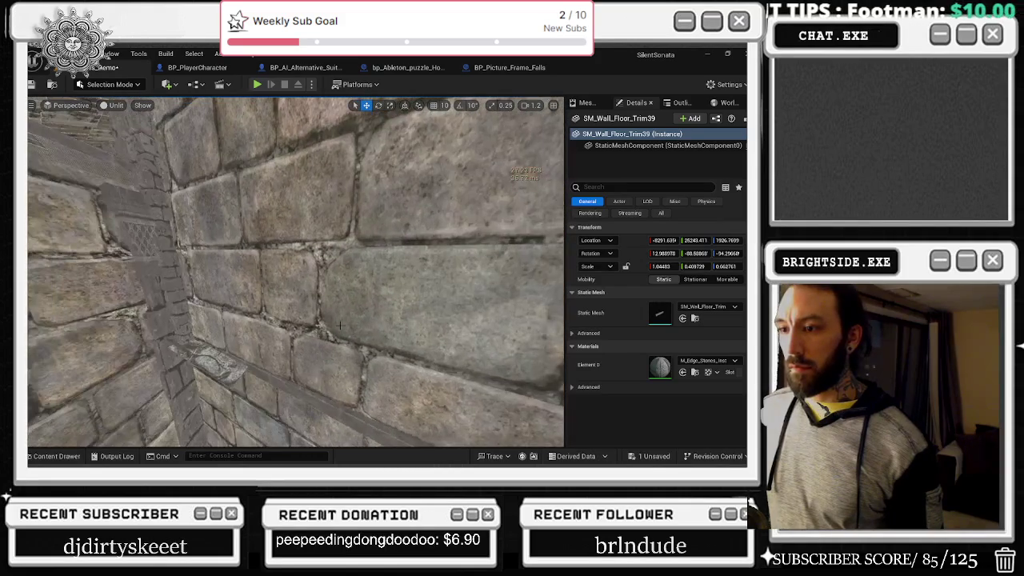
pyautogui.click(211, 367)
pyautogui.moveTo(211, 367)
pyautogui.mouseDown()
pyautogui.moveTo(226, 337)
pyautogui.moveTo(404, 281)
pyautogui.mouseUp()
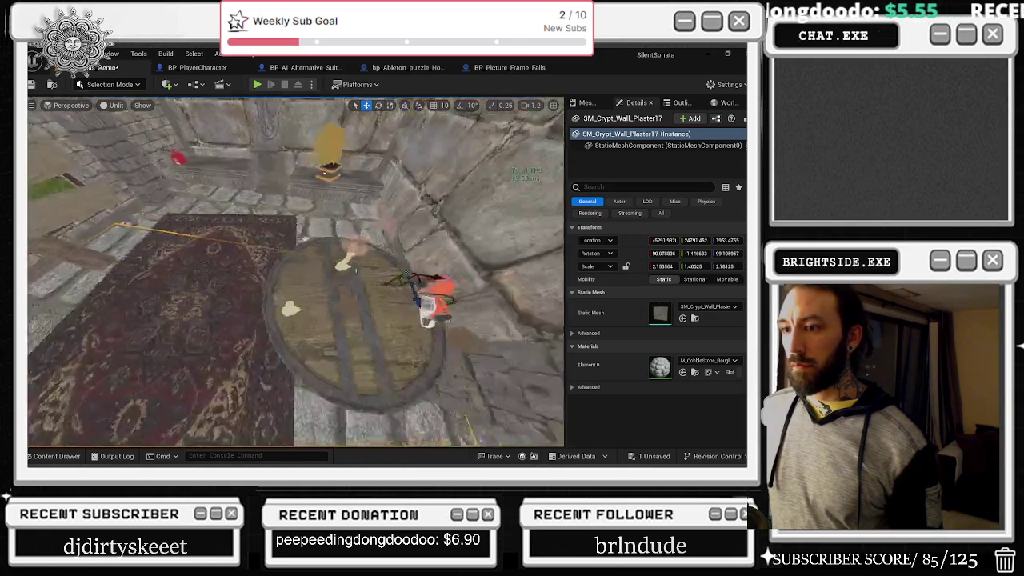
pyautogui.click(328, 273)
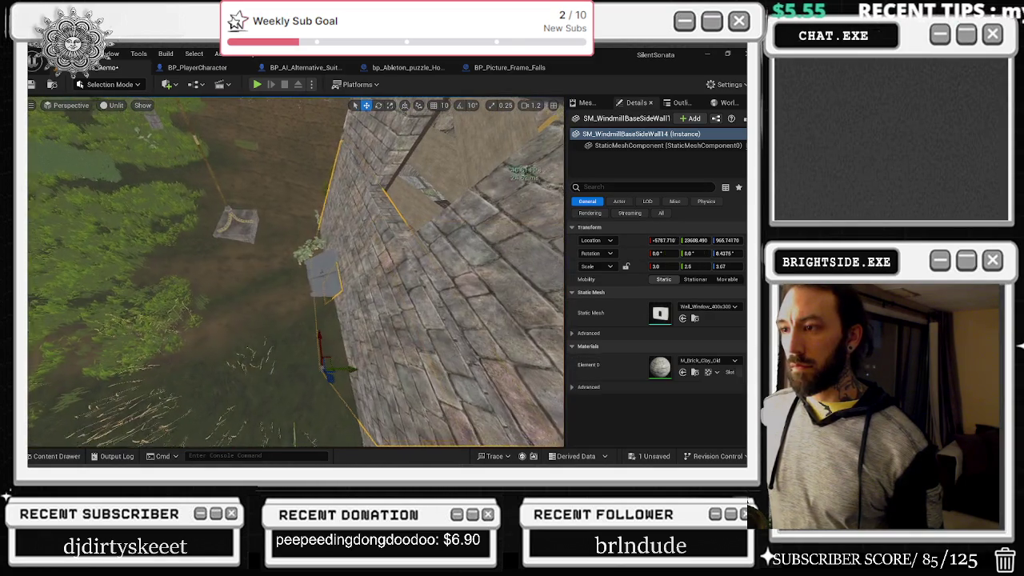
pyautogui.moveTo(296, 272); pyautogui.dragTo(296, 304)
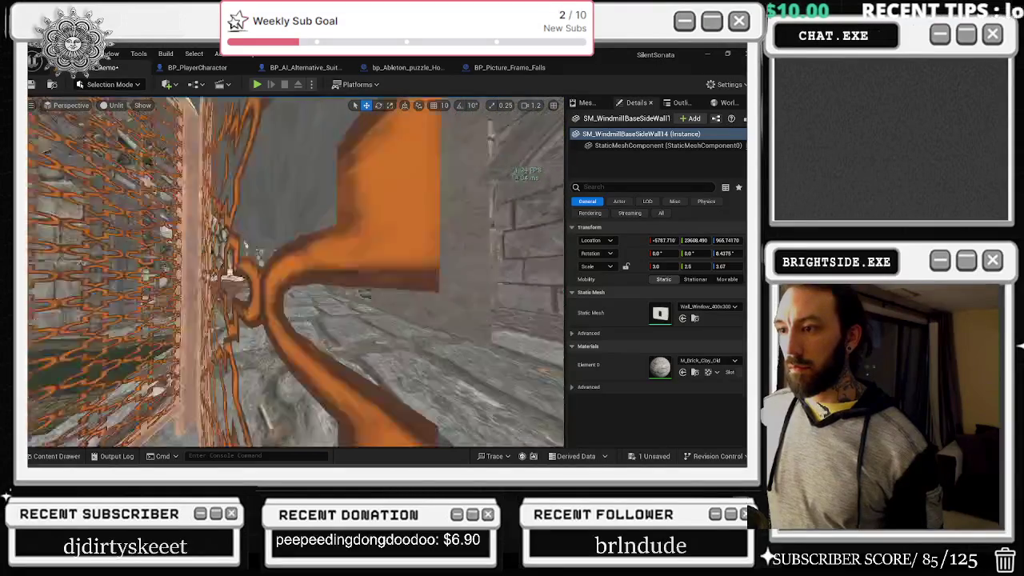
pyautogui.click(372, 298)
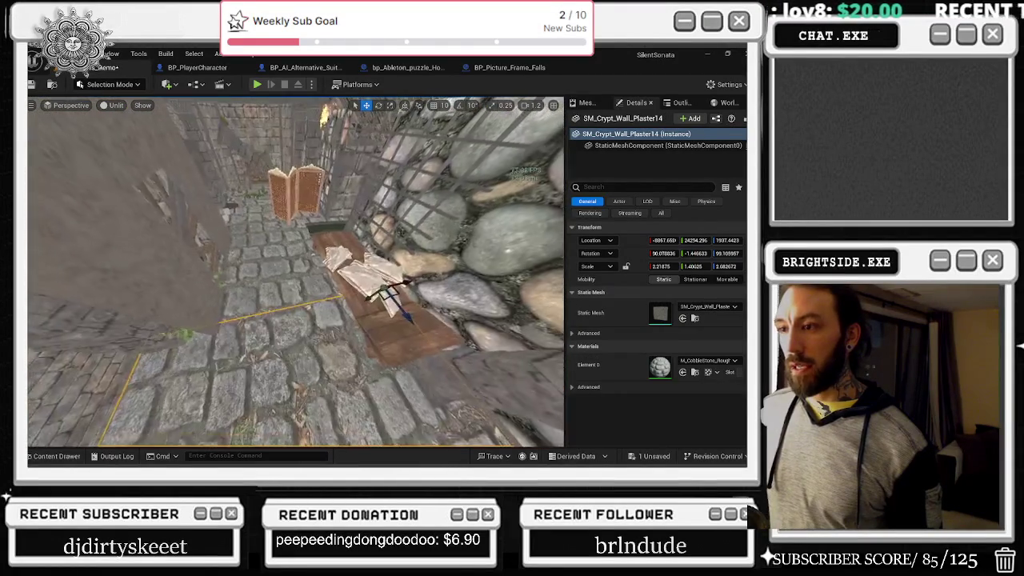
pyautogui.press('f')
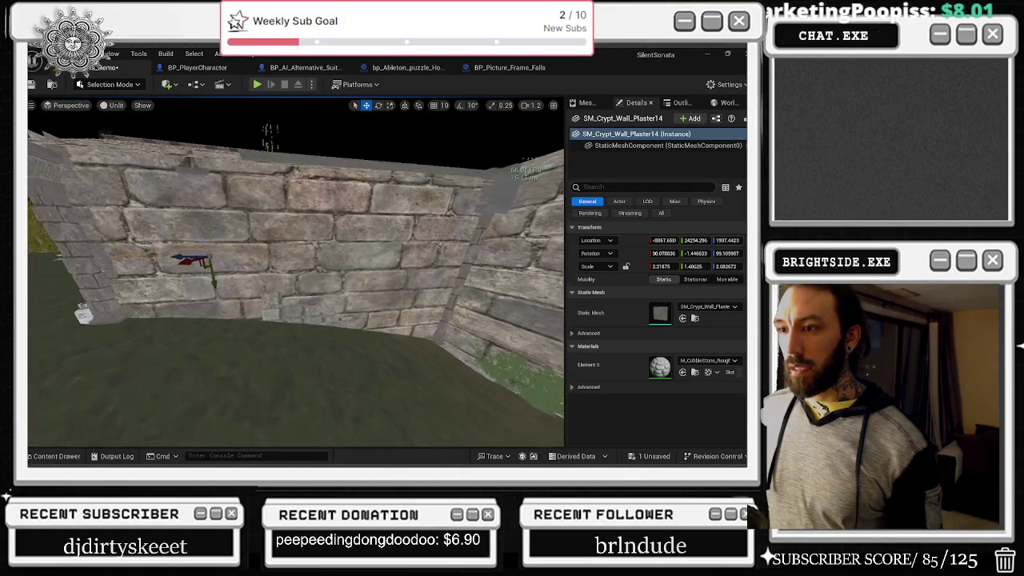
pyautogui.click(320, 315)
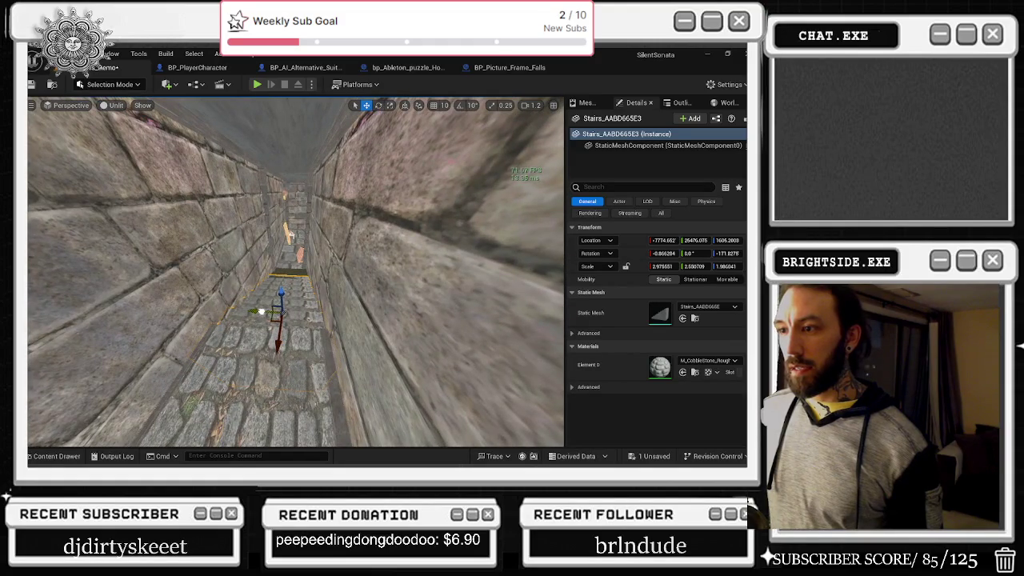
pyautogui.press('w')
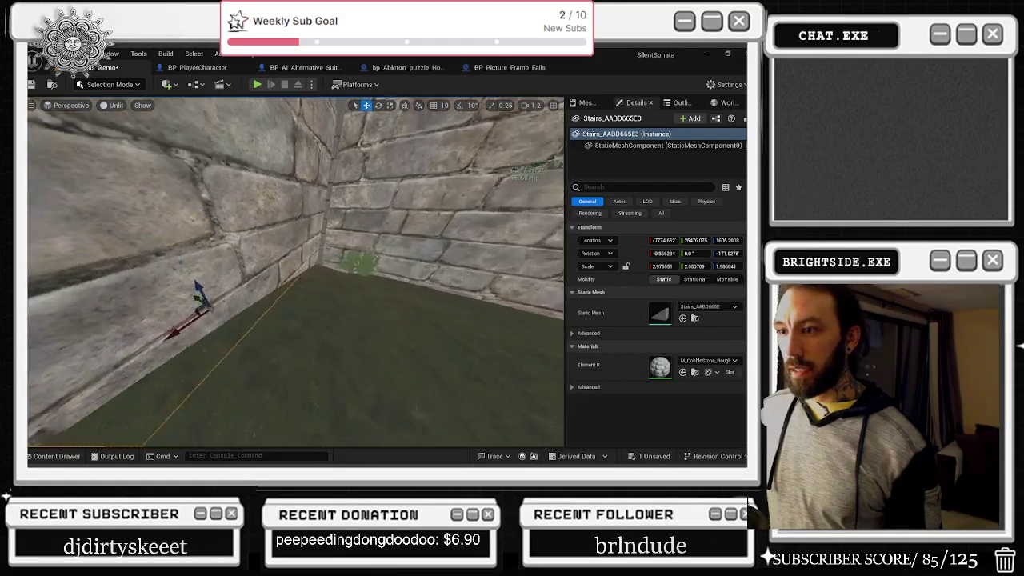
pyautogui.press('s')
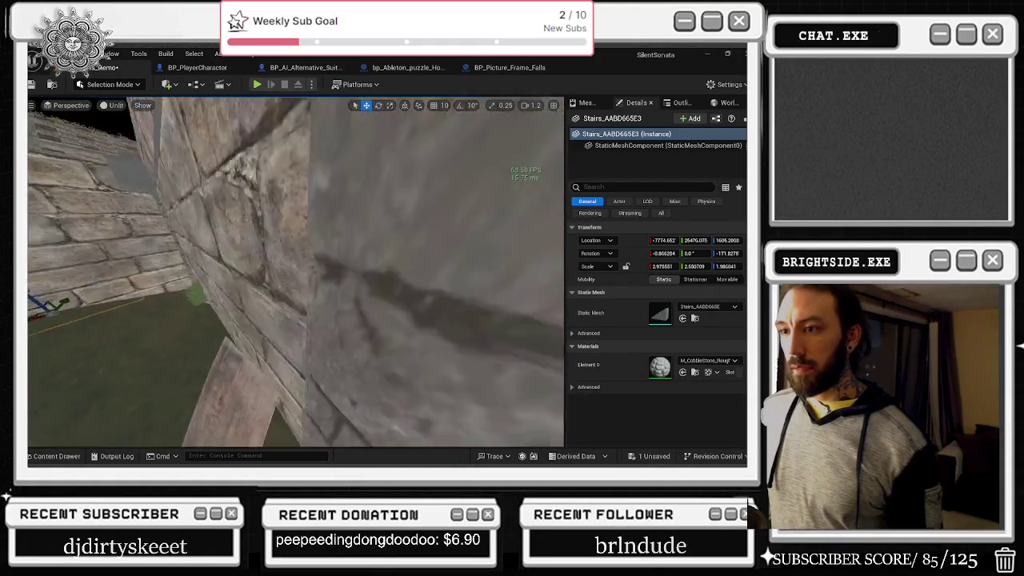
pyautogui.press('d')
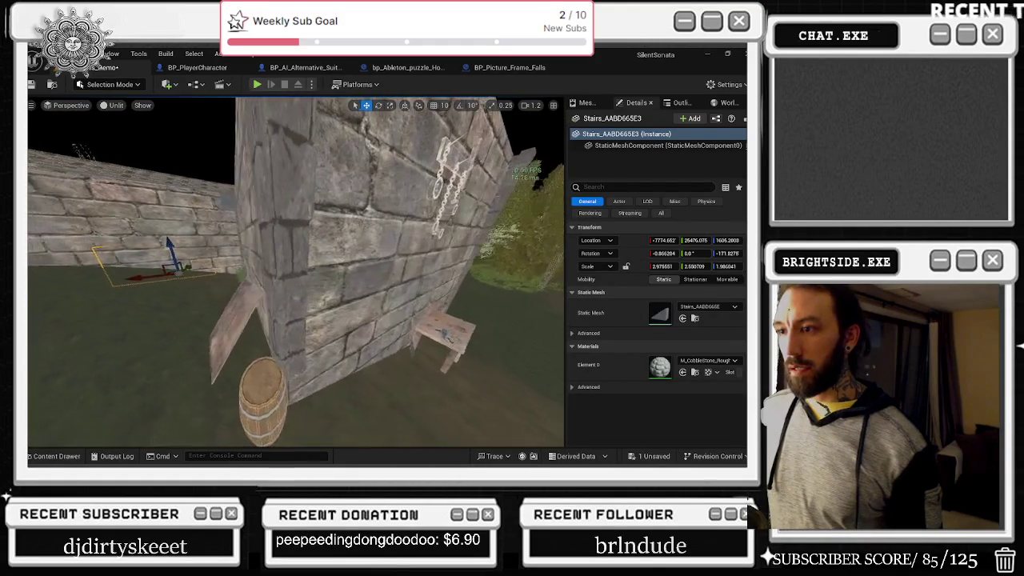
pyautogui.press('d')
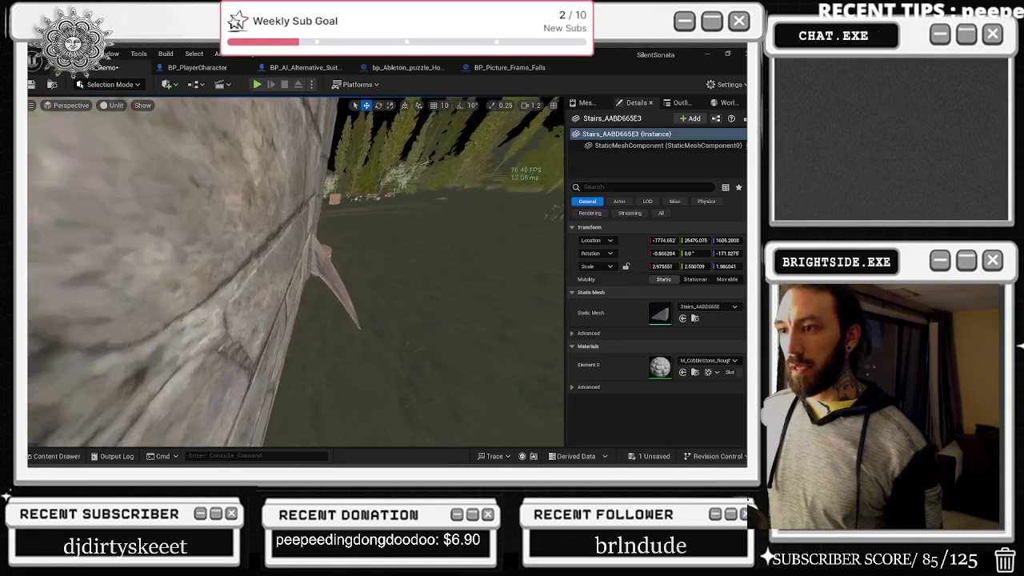
pyautogui.click(336, 300)
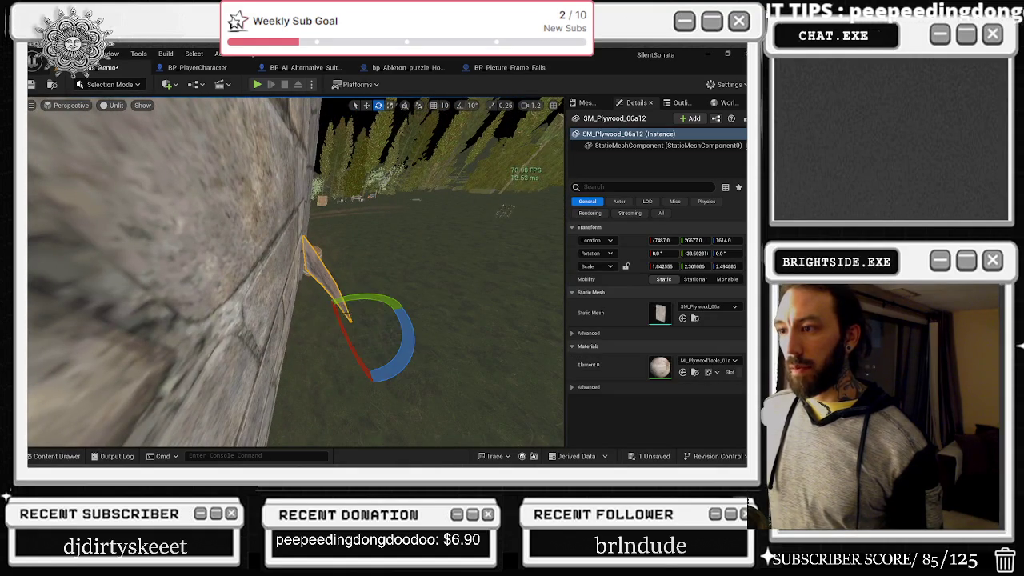
pyautogui.press('s')
pyautogui.press('w')
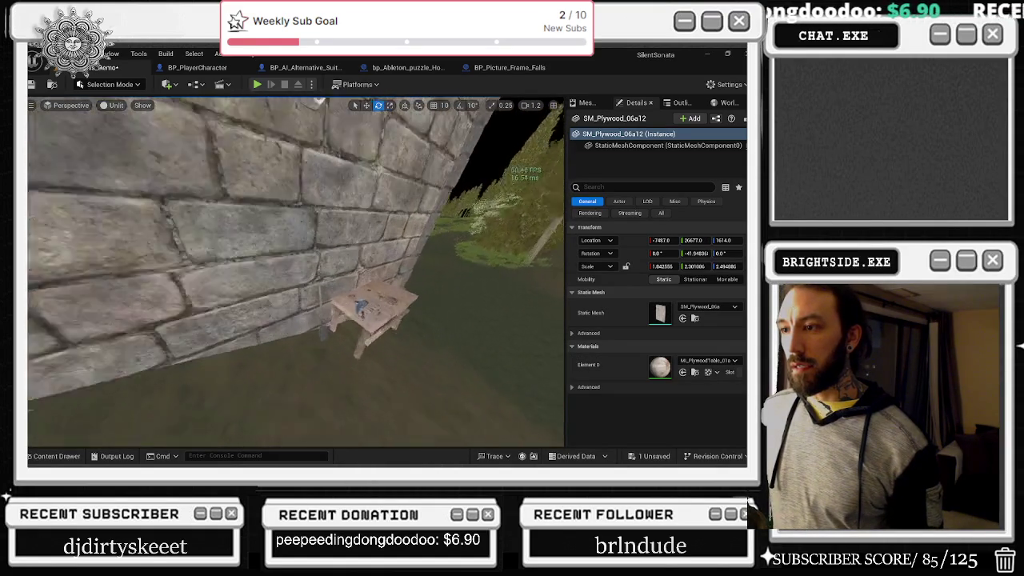
pyautogui.press('w')
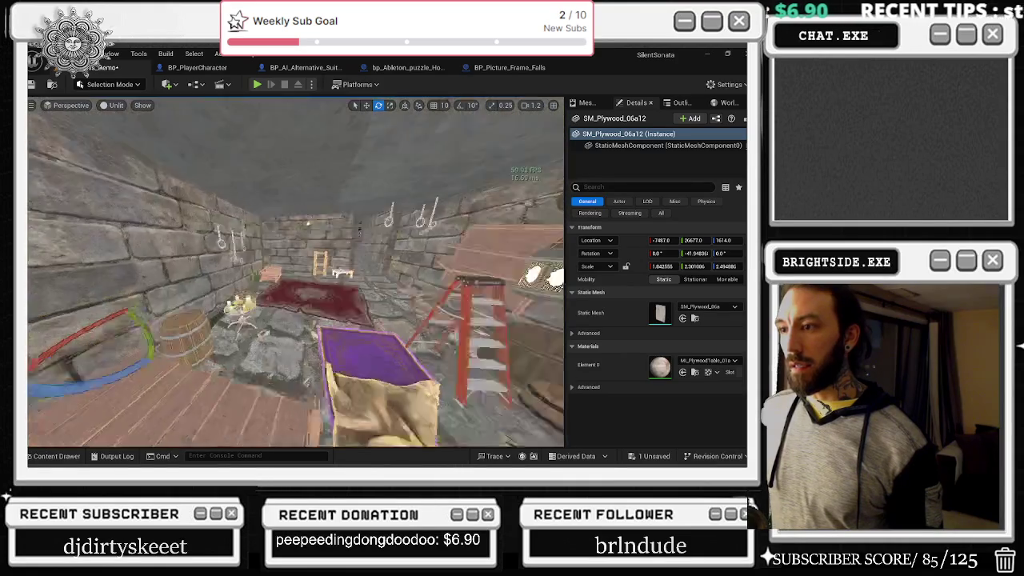
pyautogui.press('w')
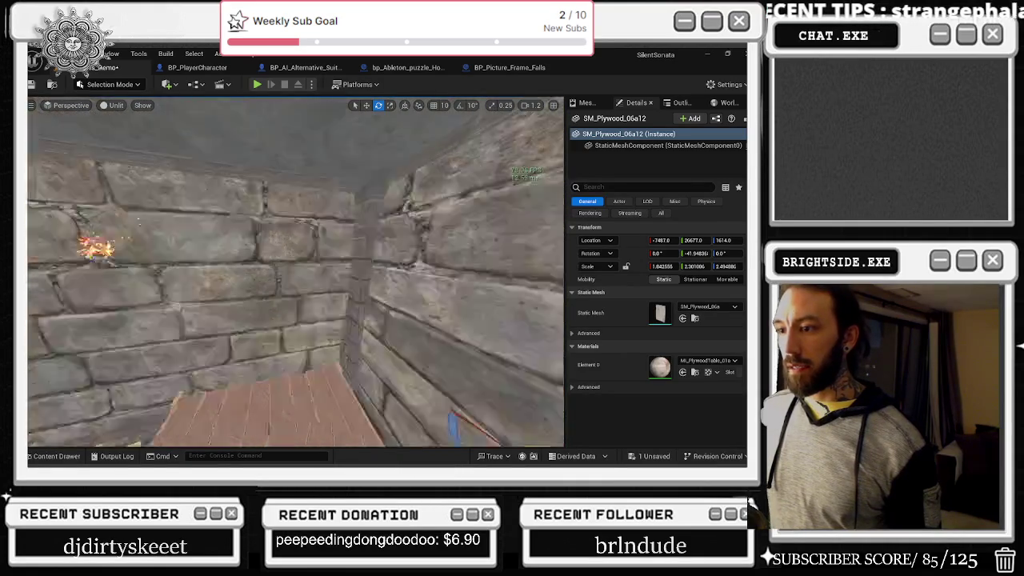
pyautogui.press('w')
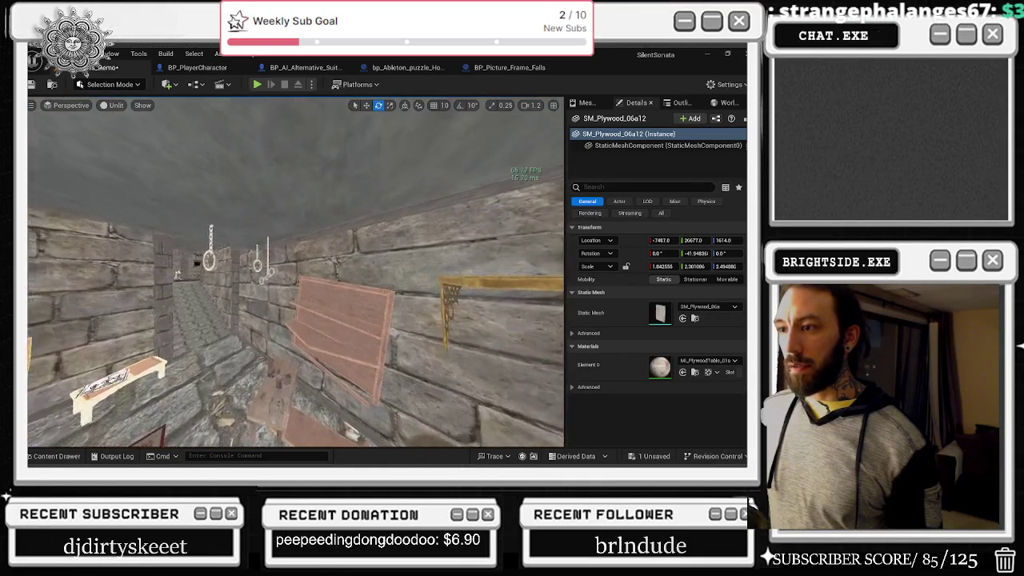
pyautogui.press('w')
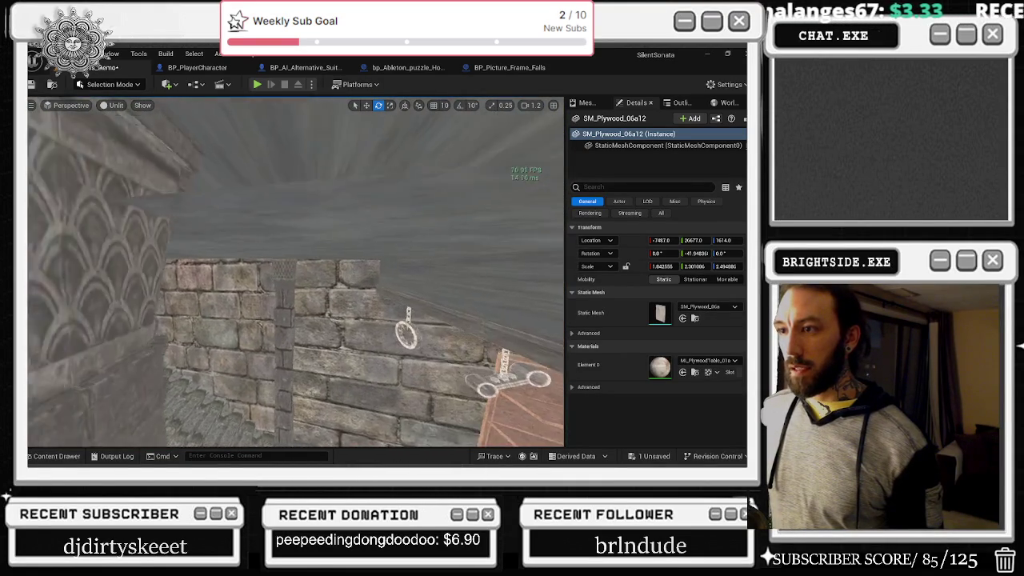
pyautogui.press('w')
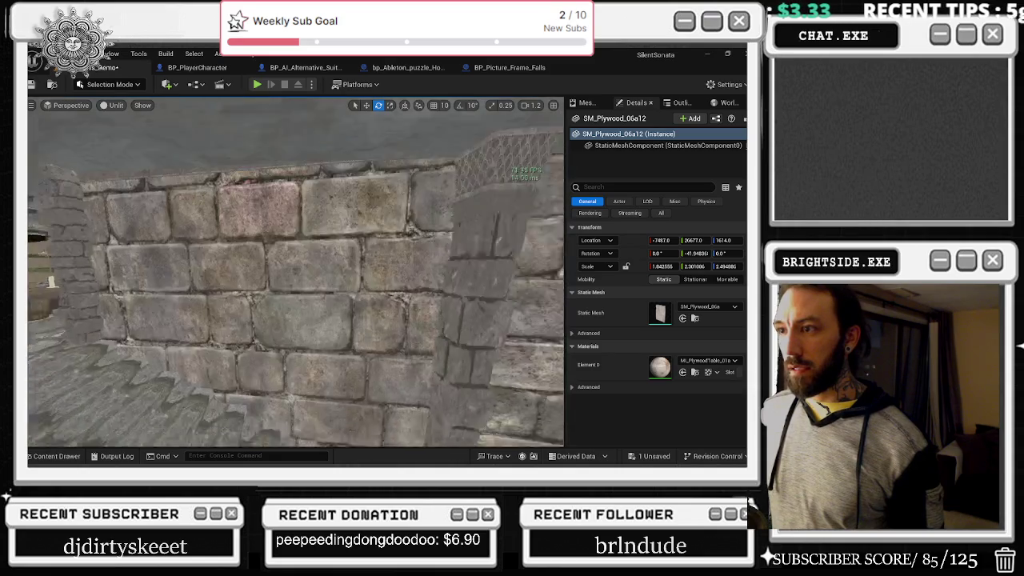
pyautogui.click(162, 179)
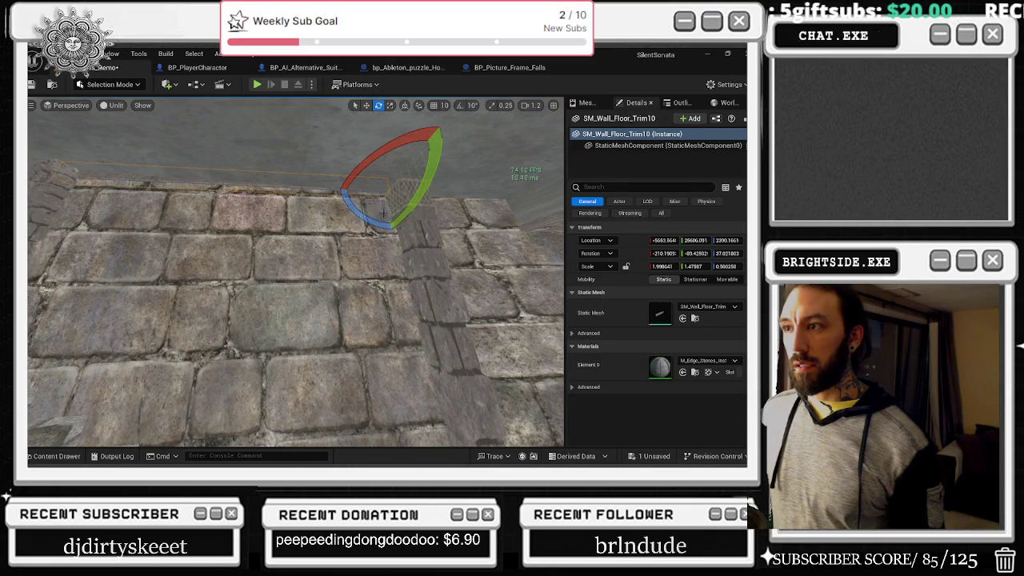
# - Stretch SM_Wall_Floor_Trim10 to Y scale 2.13816 and rotate it slightly along the wall top
pyautogui.press('w')
pyautogui.moveTo(376, 190)
pyautogui.mouseDown()
pyautogui.moveTo(88, 192)
pyautogui.moveTo(96, 202)
pyautogui.moveTo(67, 214)
pyautogui.mouseUp()
pyautogui.press('e')
pyautogui.moveTo(207, 216)
pyautogui.mouseDown()
pyautogui.moveTo(192, 218)
pyautogui.moveTo(207, 217)
pyautogui.mouseUp()
pyautogui.press('w')
pyautogui.moveTo(128, 220); pyautogui.dragTo(144, 202)
pyautogui.press('w')
pyautogui.press('e')
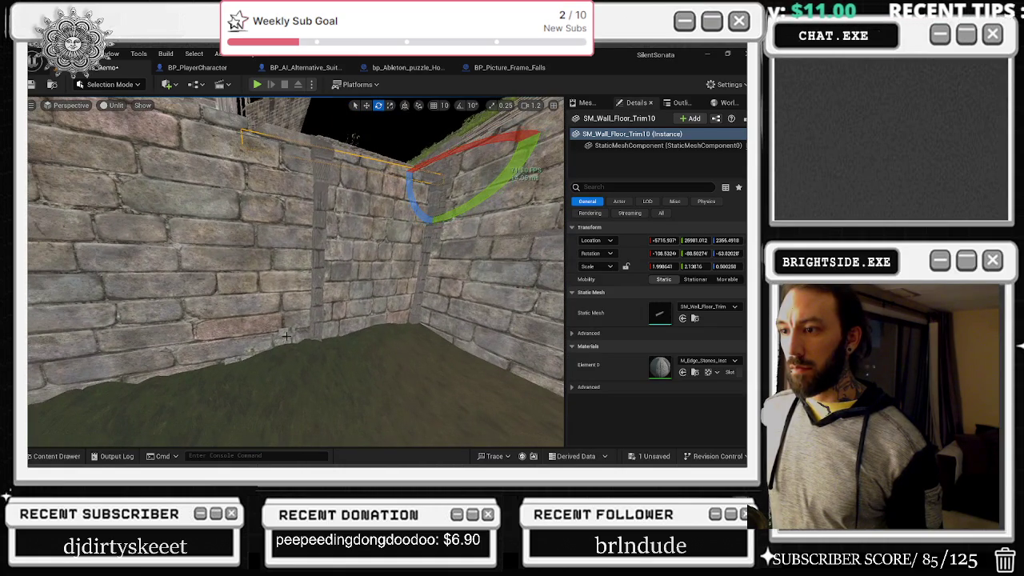
pyautogui.click(232, 416)
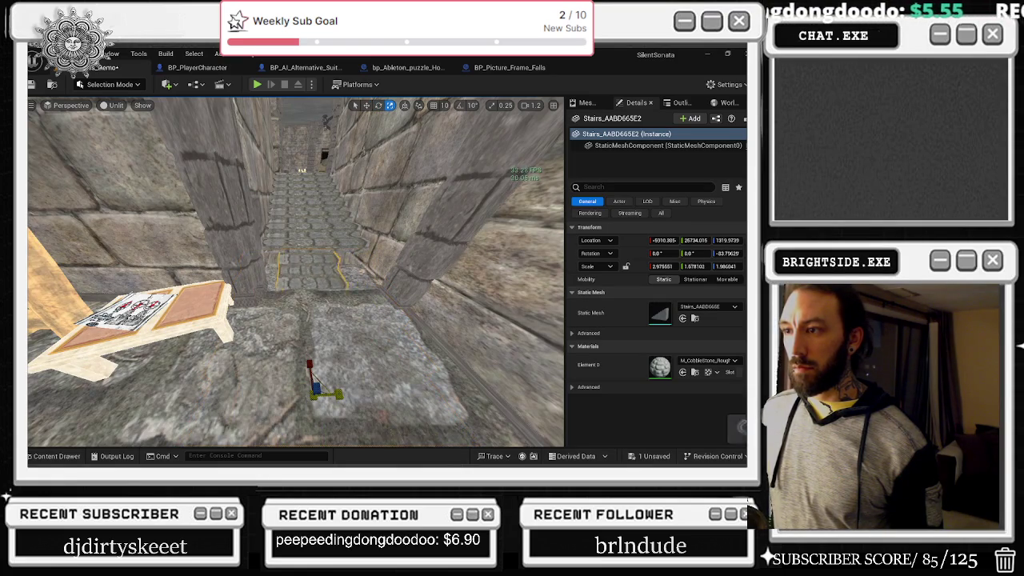
# - Flip Stairs_AABD665E2 with a negative Y scale, then select Stairs_AABD665E further along the corridor
pyautogui.moveTo(695, 265); pyautogui.dragTo(673, 266)
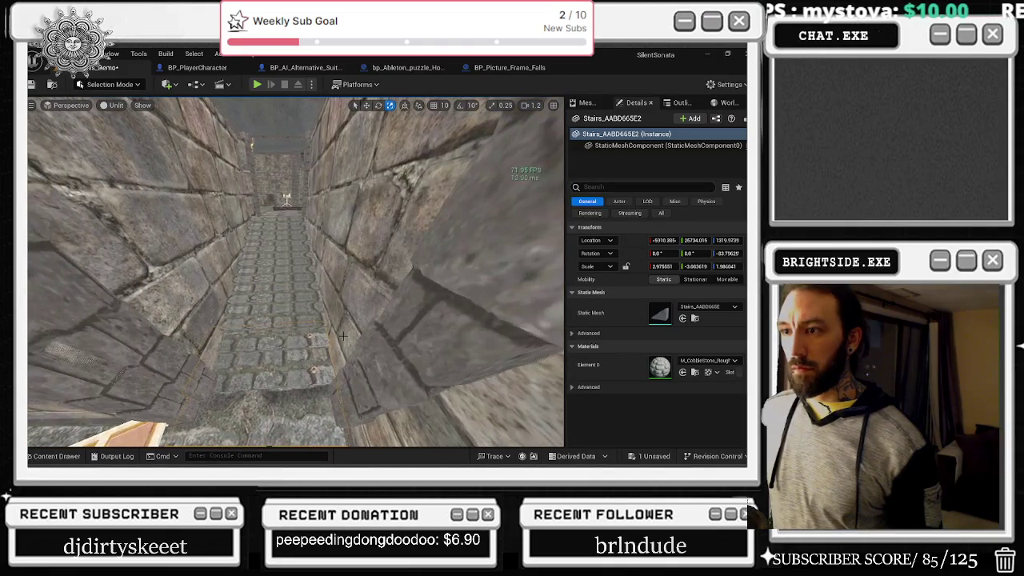
pyautogui.click(282, 305)
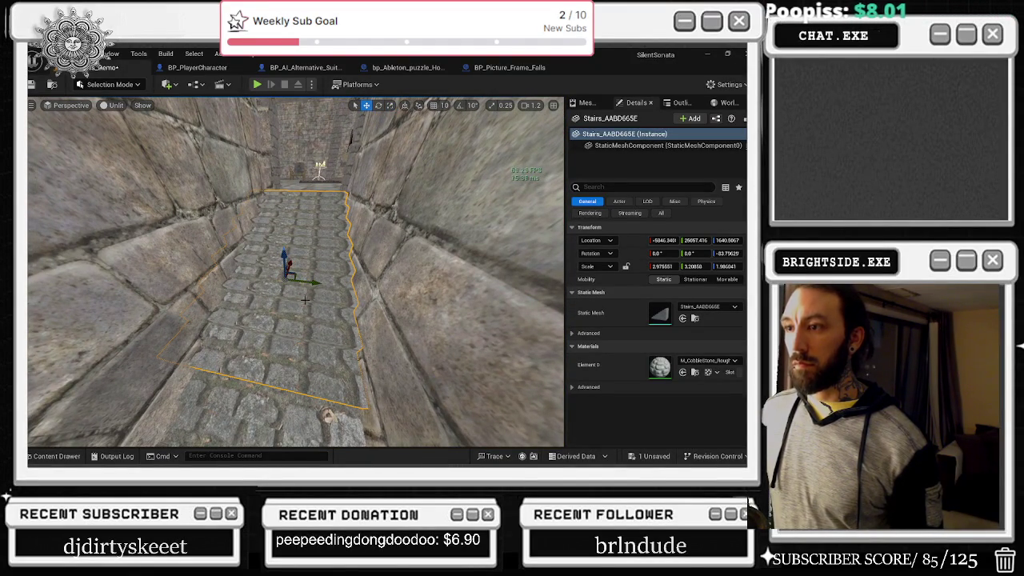
pyautogui.press('e')
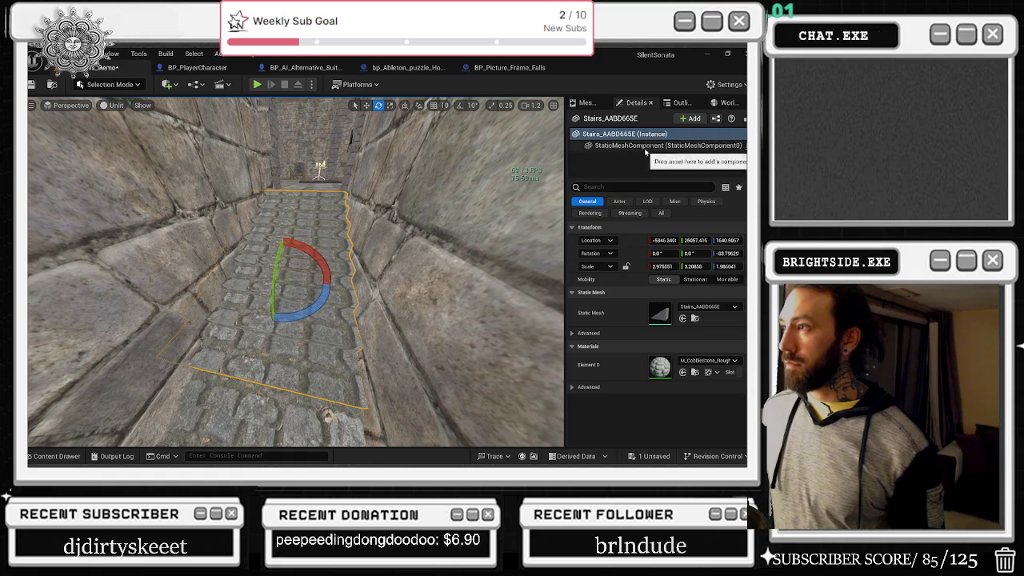
pyautogui.click(644, 146)
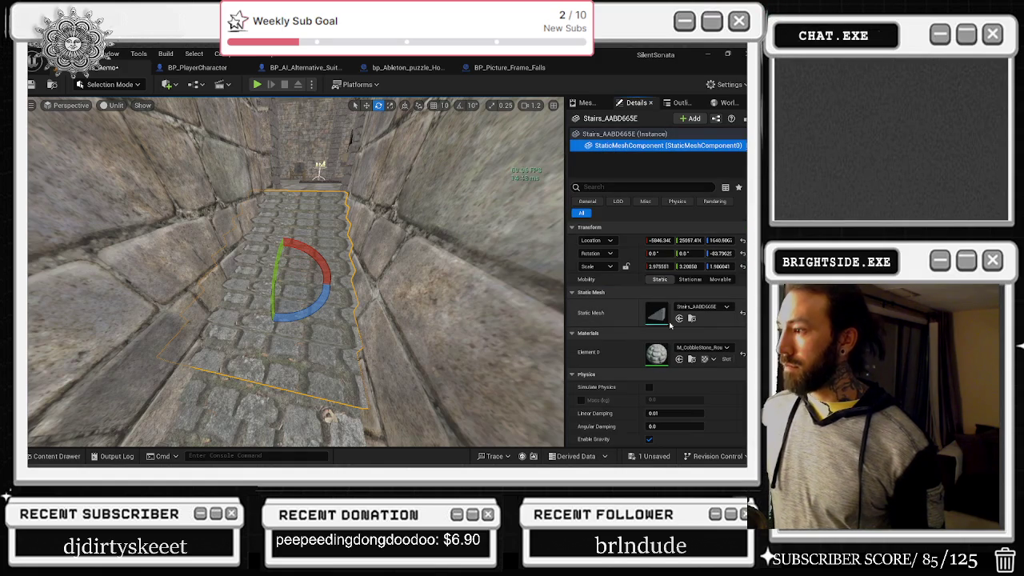
pyautogui.scroll(-4, 699, 285)
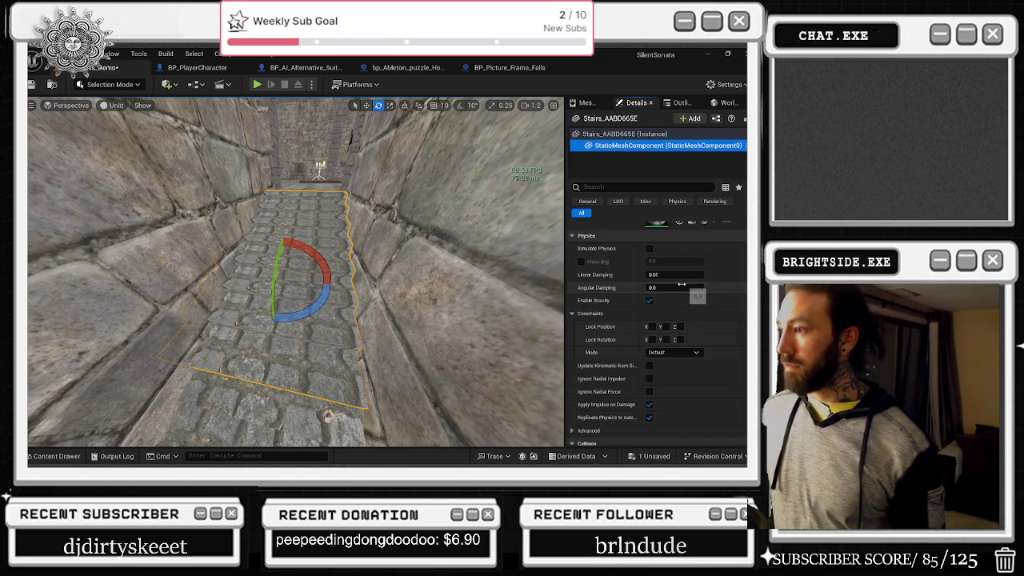
pyautogui.scroll(-4, 712, 286)
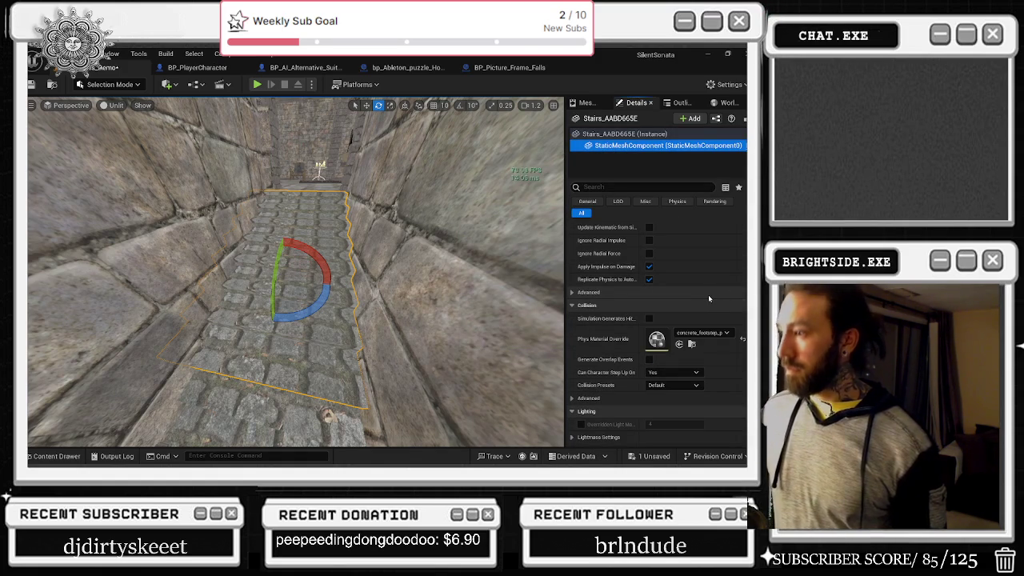
pyautogui.moveTo(320, 309); pyautogui.dragTo(350, 315)
pyautogui.hotkey('ctrl', 'z')
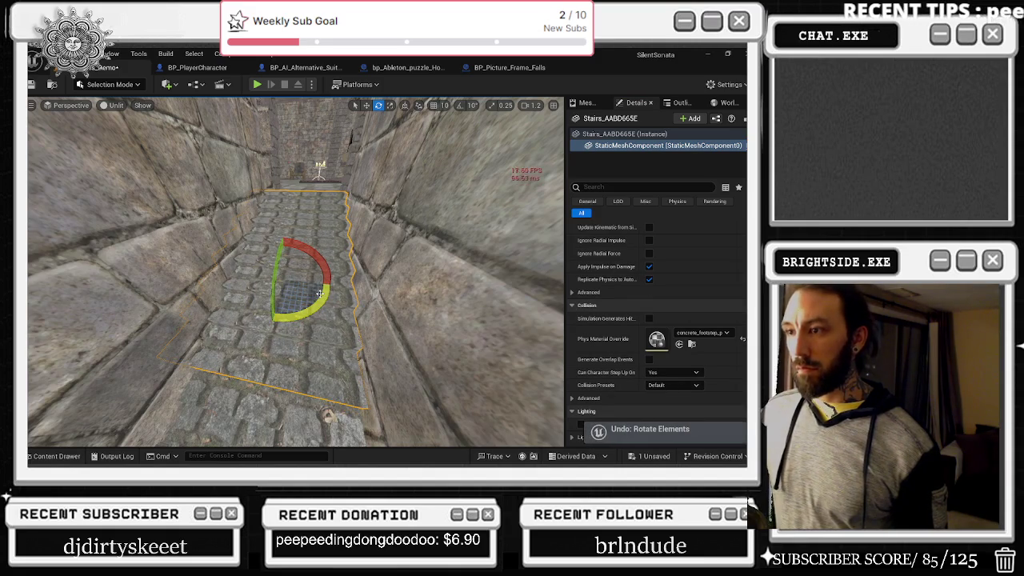
pyautogui.press('r')
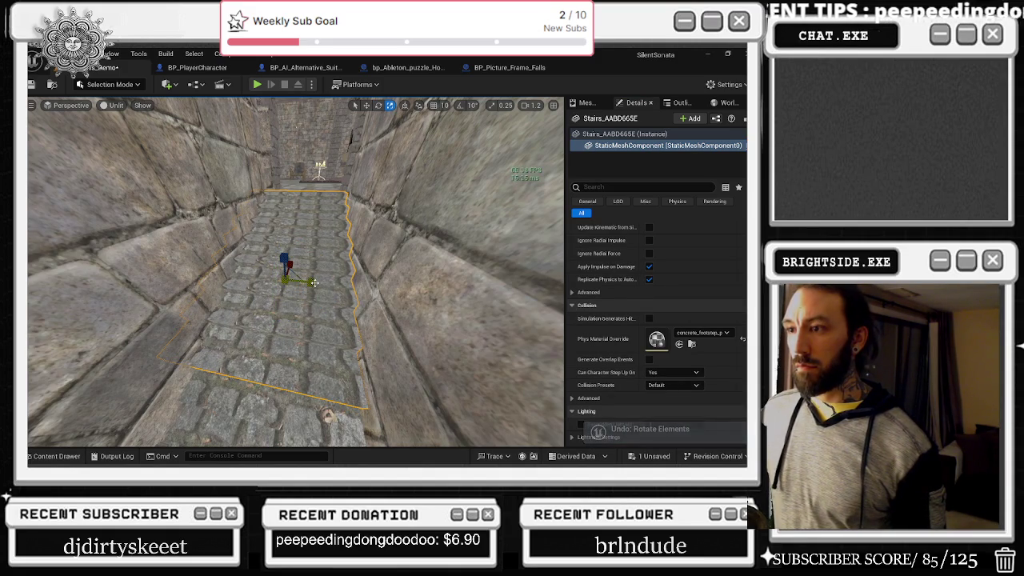
pyautogui.moveTo(292, 263); pyautogui.dragTo(293, 269)
pyautogui.hotkey('ctrl', 'z')
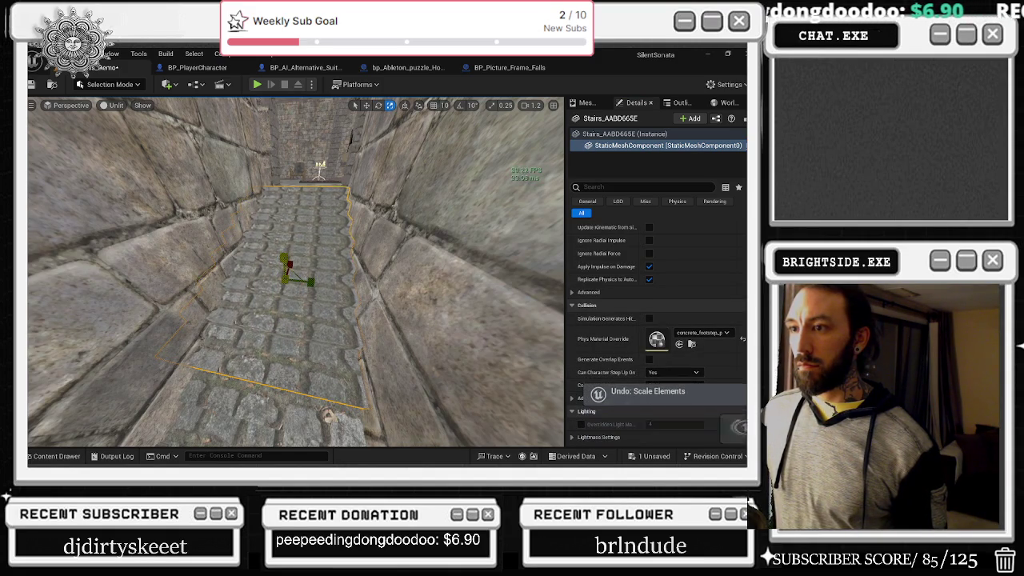
pyautogui.press('w')
pyautogui.press('e')
pyautogui.moveTo(298, 307)
pyautogui.mouseDown()
pyautogui.moveTo(280, 302)
pyautogui.moveTo(312, 296)
pyautogui.moveTo(304, 276)
pyautogui.moveTo(320, 276)
pyautogui.moveTo(313, 284)
pyautogui.mouseUp()
pyautogui.click(288, 272)
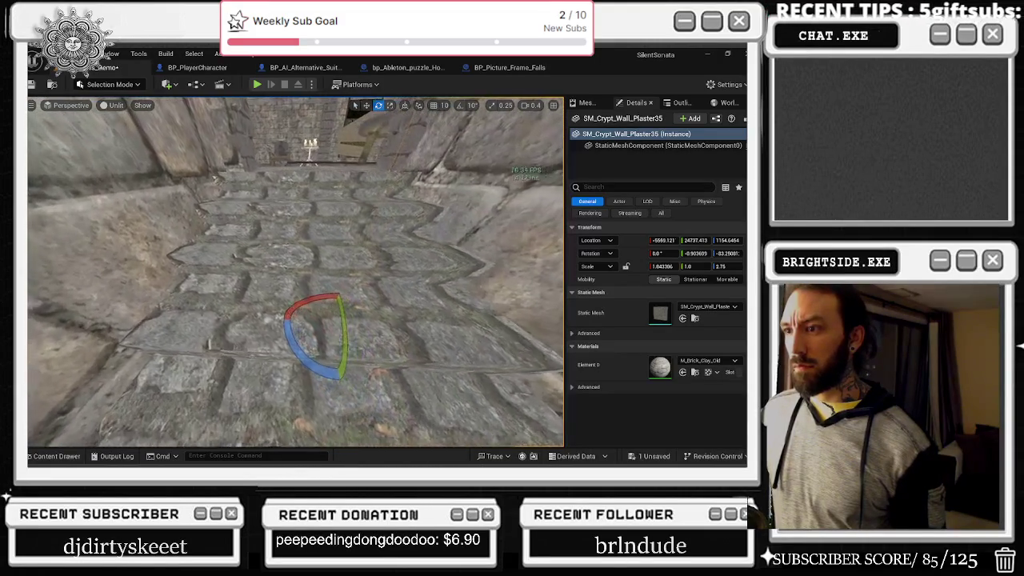